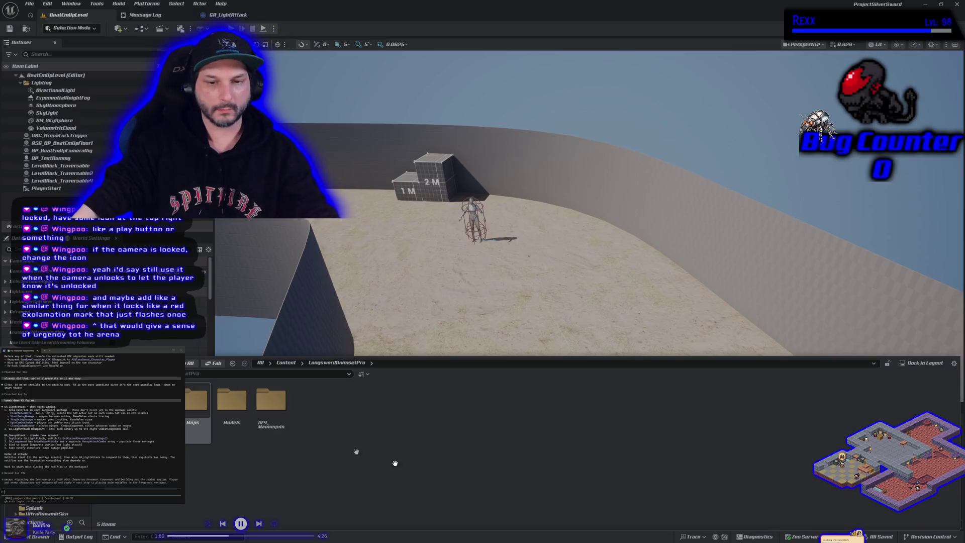
# - Move from ASG_Content Blueprints through LongswordAnimsetPro to the project's top-level Blueprints folder
pyautogui.scroll(3, 45, 510)
pyautogui.click(41, 452)
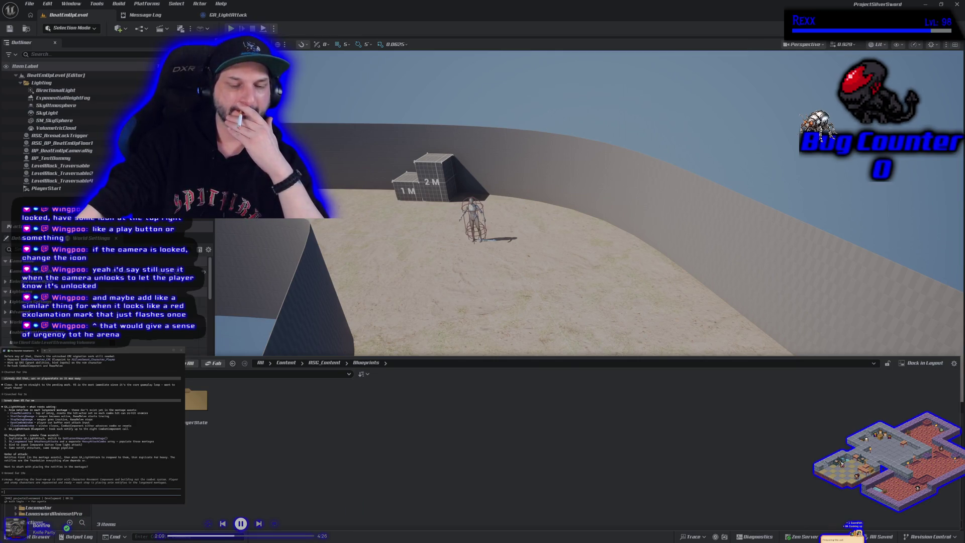
pyautogui.scroll(-3, 51, 512)
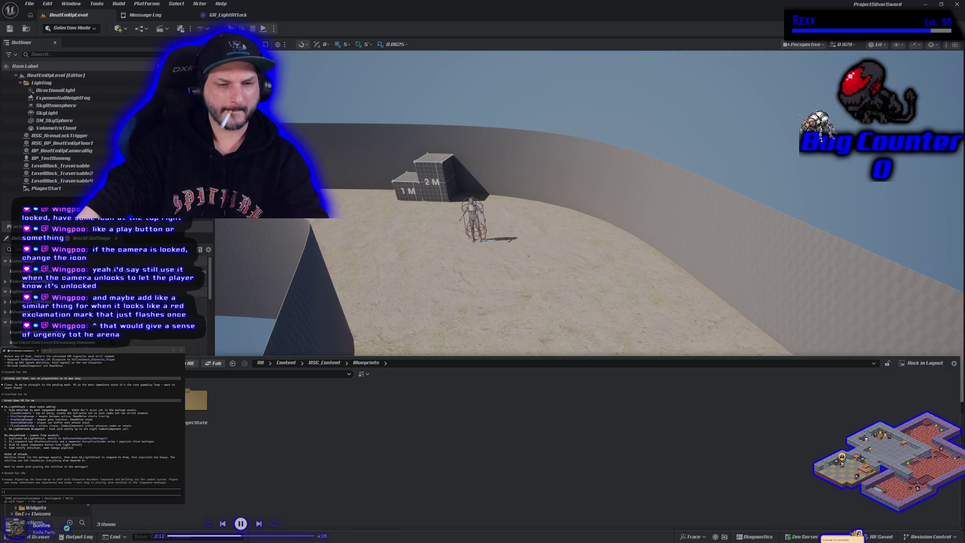
pyautogui.click(51, 452)
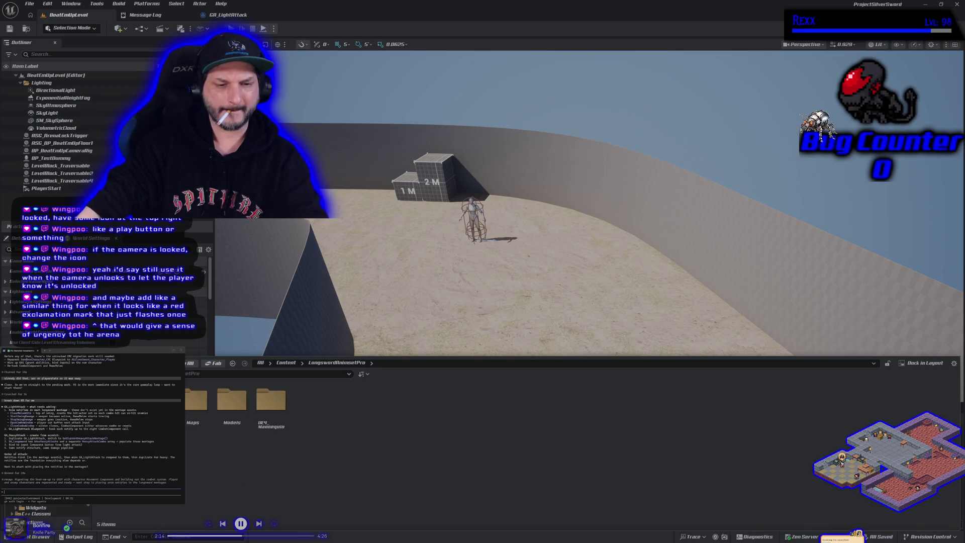
pyautogui.click(50, 452)
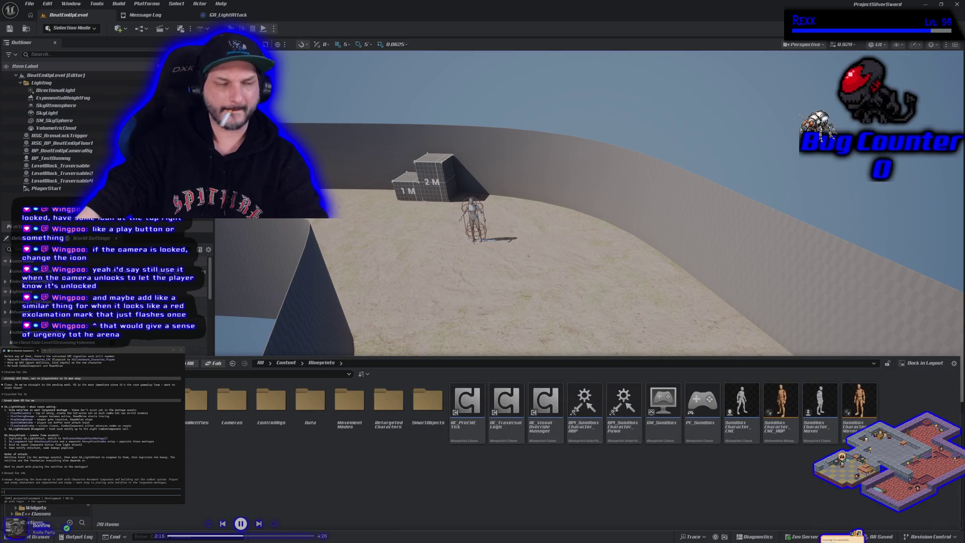
pyautogui.hotkey('alt', 'Tab')
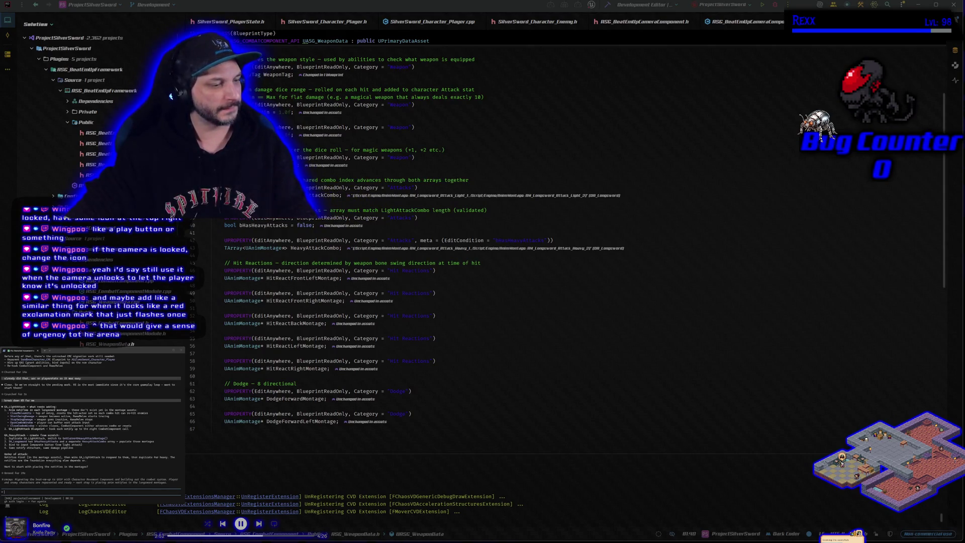
# - Build the Rider projects that contain the weapon data asset code
pyautogui.click(775, 5)
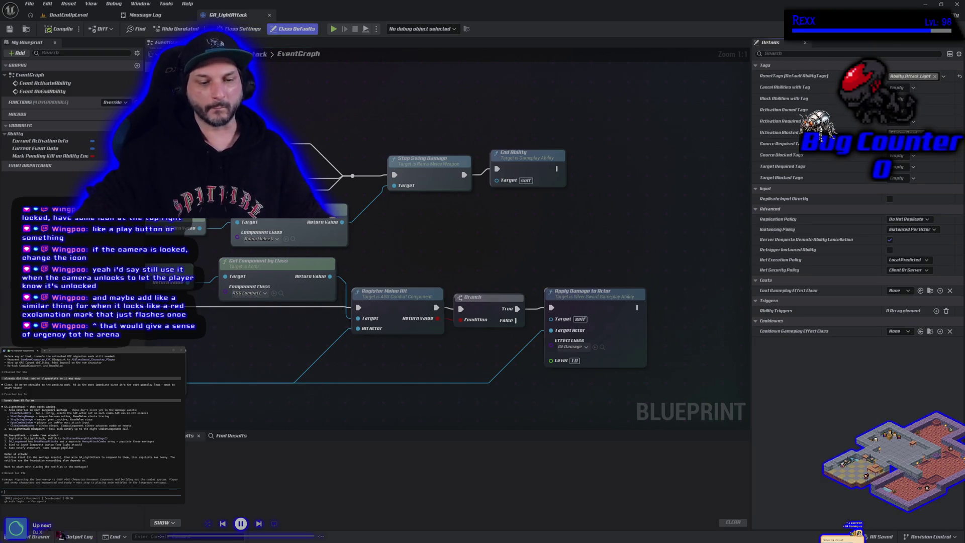
# - Open AM_Longsword_Attack_Light_1 from Animations > Longsword > Montage > Light_Attack
pyautogui.click(37, 536)
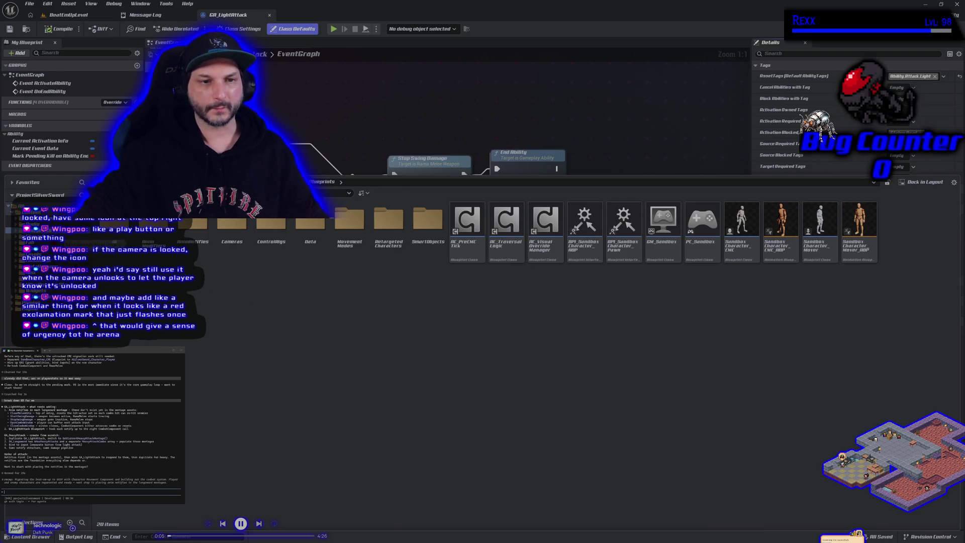
pyautogui.click(35, 224)
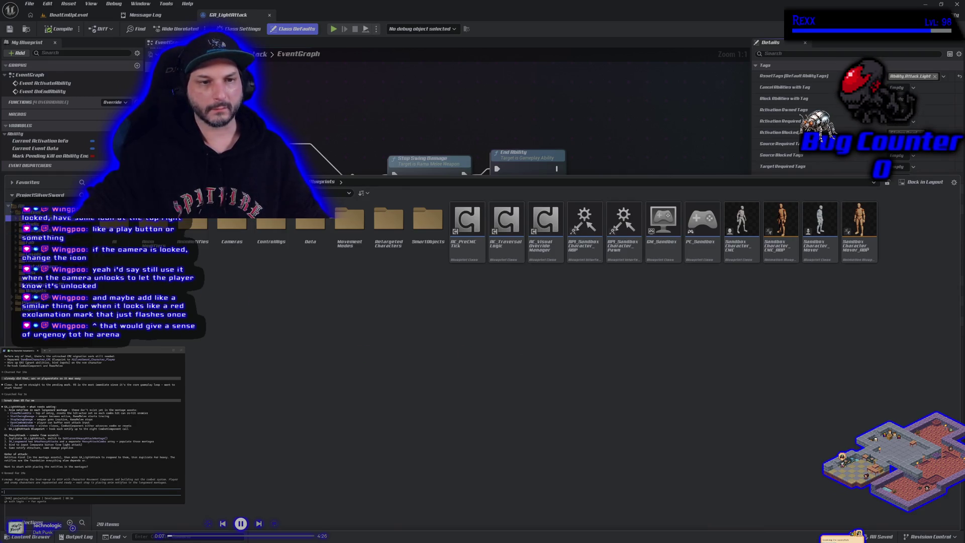
pyautogui.doubleClick(129, 245)
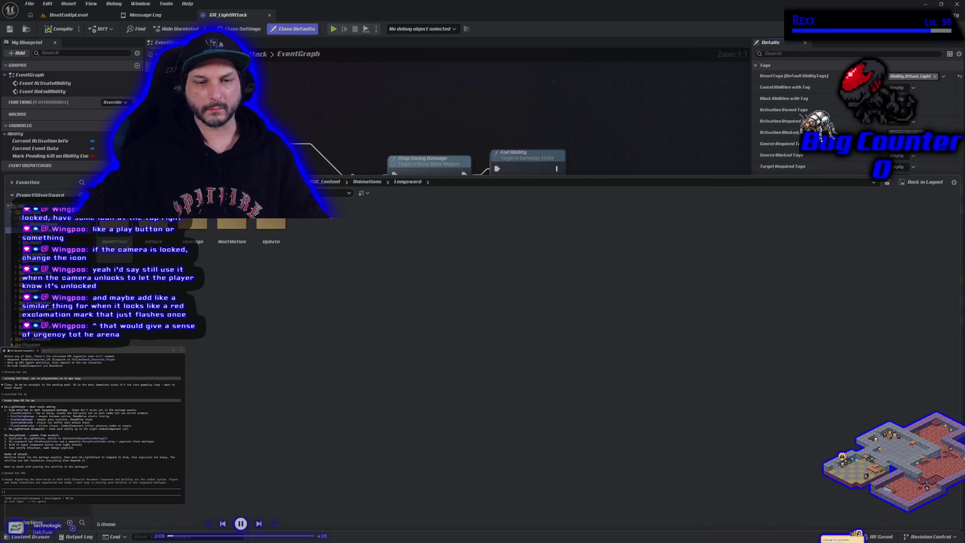
pyautogui.doubleClick(194, 232)
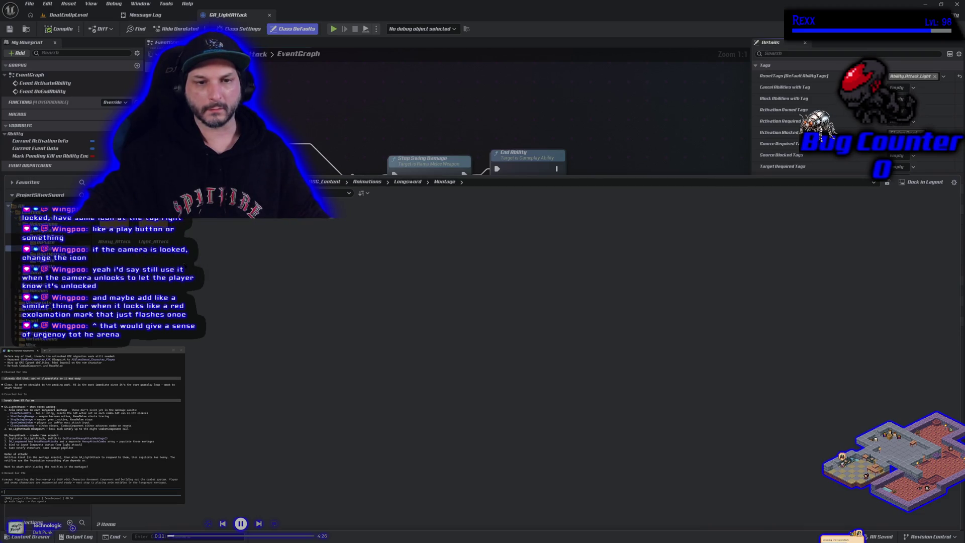
pyautogui.doubleClick(153, 246)
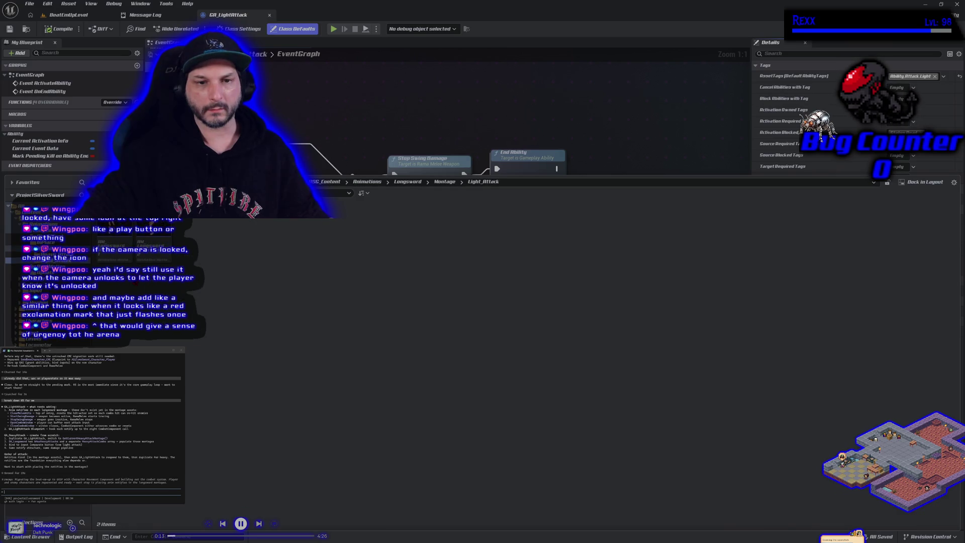
pyautogui.doubleClick(109, 247)
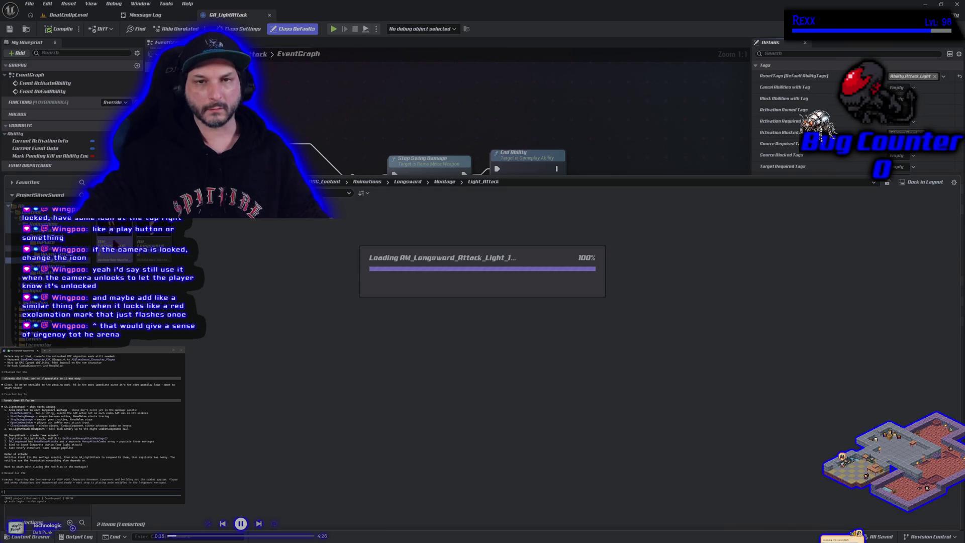
# - Browse the ASG_Content Blueprints, Locomotor and top-level Blueprints folders
pyautogui.scroll(-5, 415, 217)
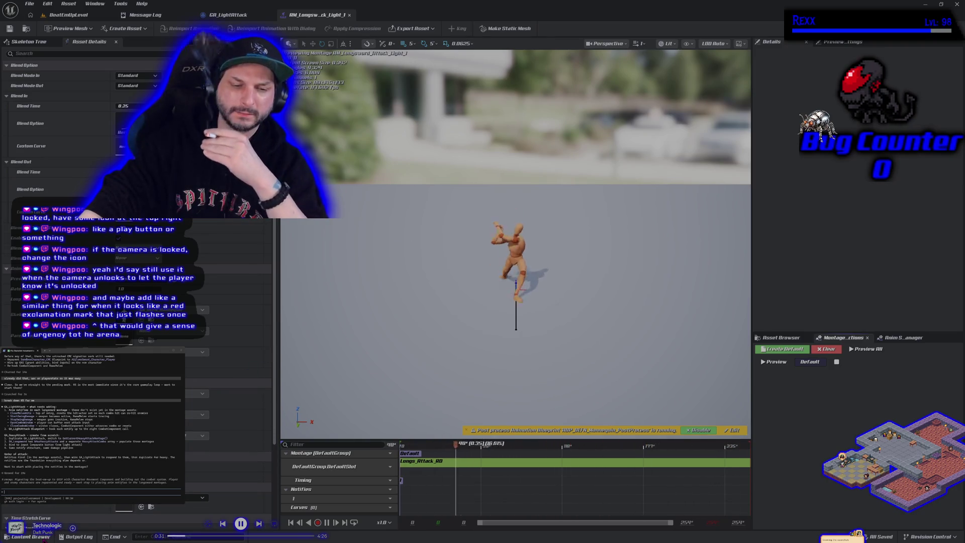
pyautogui.click(31, 536)
pyautogui.scroll(-5, 50, 509)
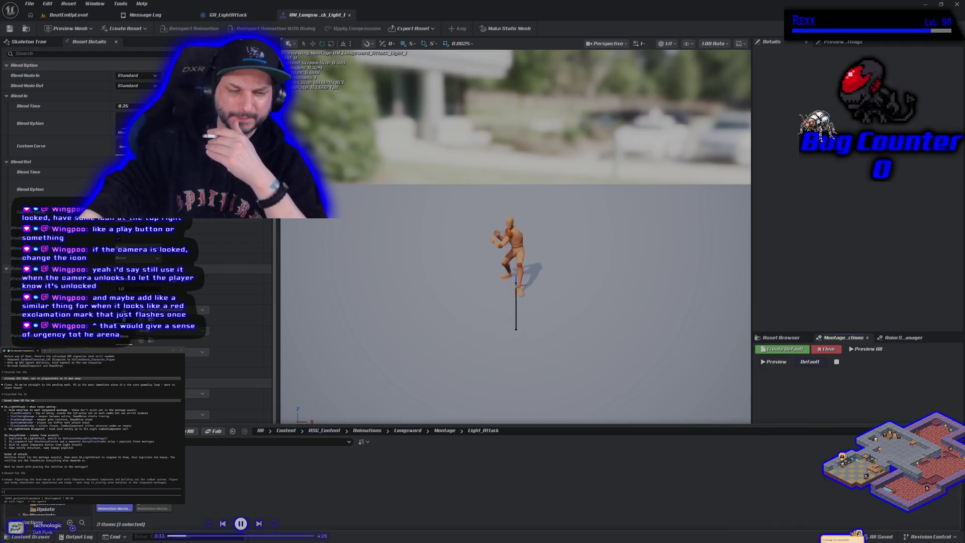
pyautogui.scroll(2, 125, 508)
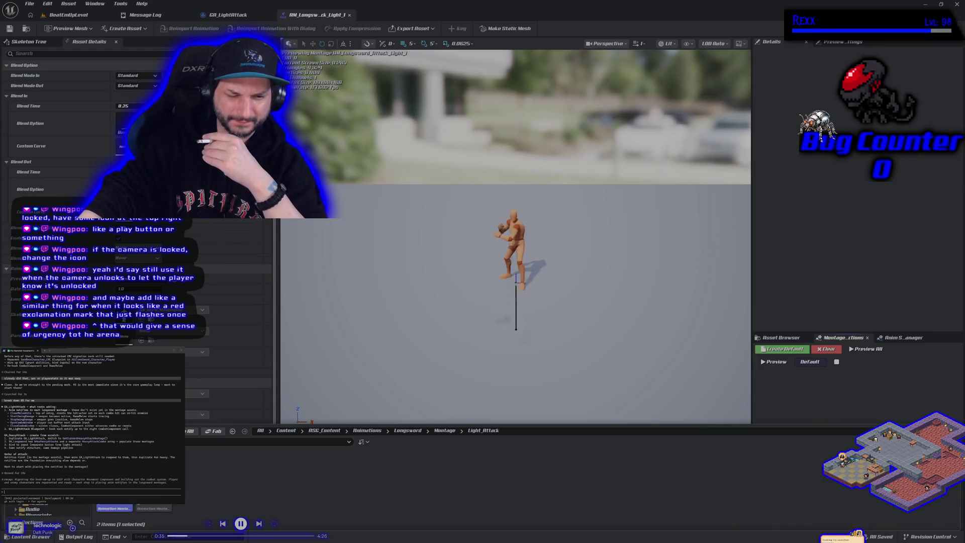
pyautogui.click(125, 508)
pyautogui.scroll(-2, 33, 509)
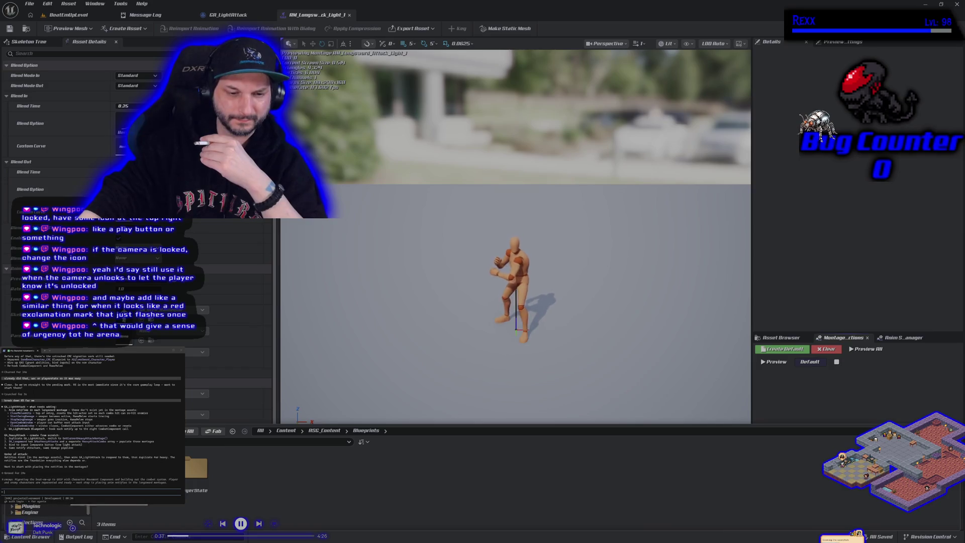
pyautogui.click(35, 500)
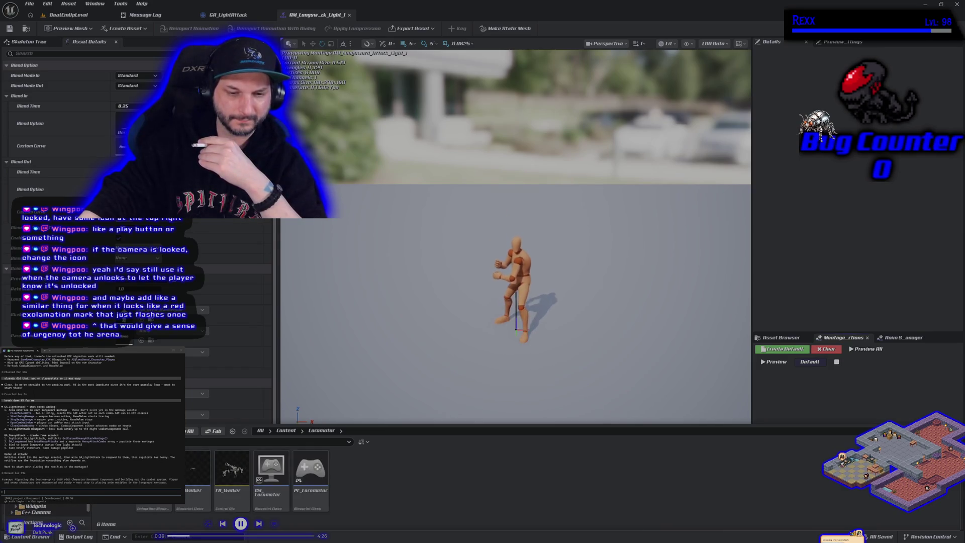
pyautogui.scroll(2, 33, 508)
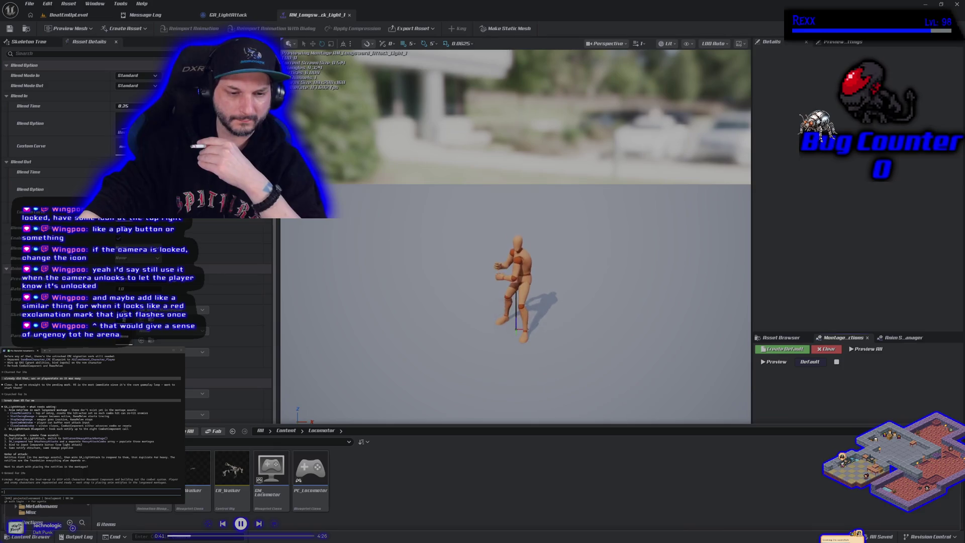
pyautogui.click(38, 497)
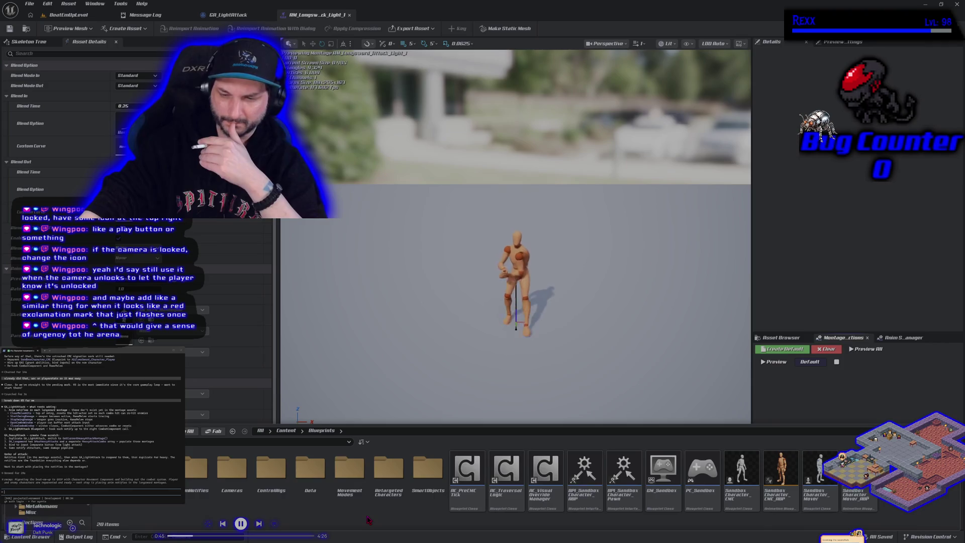
# - Locate Characters > UEFN_Mannequin > Animations > MotionMatchingData, then return to ASG_Content
pyautogui.click(38, 499)
pyautogui.click(270, 484)
pyautogui.doubleClick(269, 485)
pyautogui.doubleClick(231, 467)
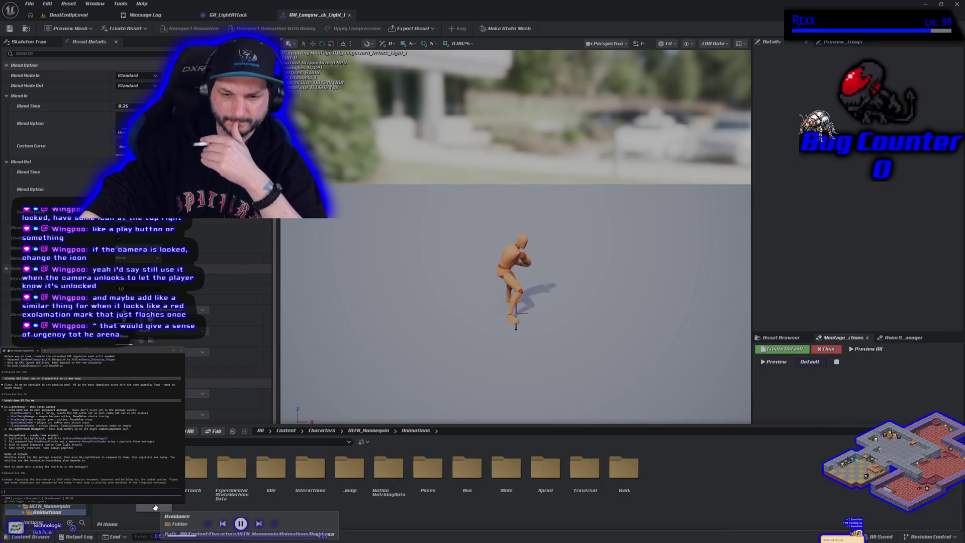
pyautogui.hotkey('alt', 'Left')
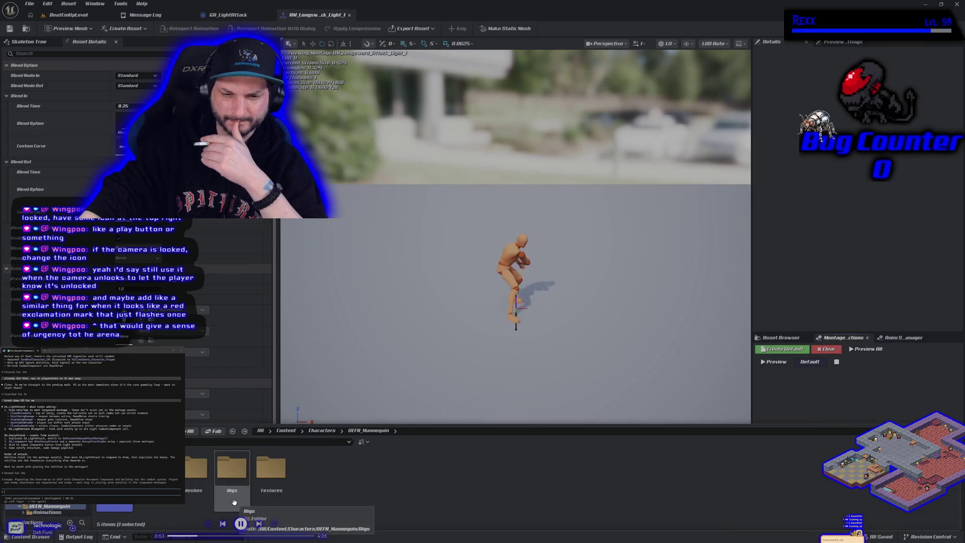
pyautogui.doubleClick(233, 502)
pyautogui.hotkey('alt', 'Left')
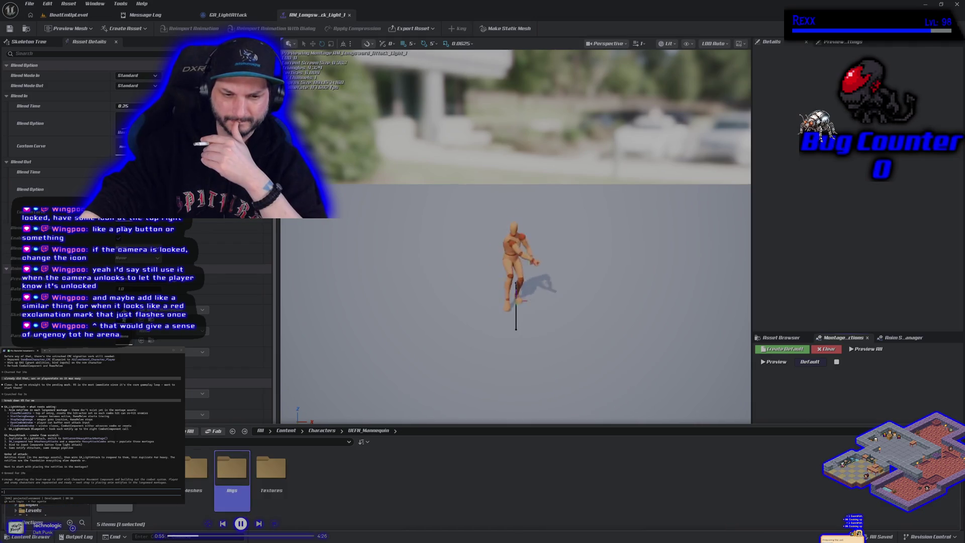
pyautogui.hotkey('alt', 'Left')
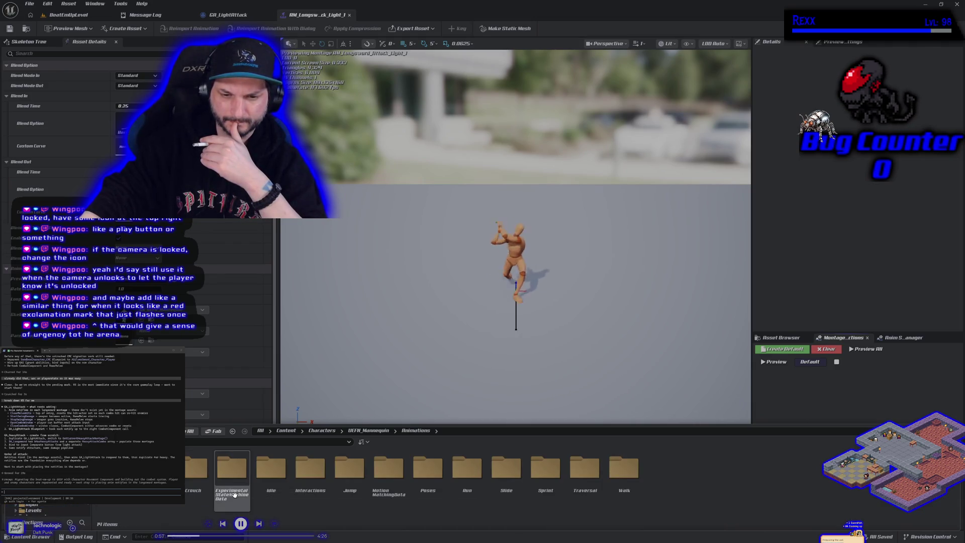
pyautogui.doubleClick(390, 498)
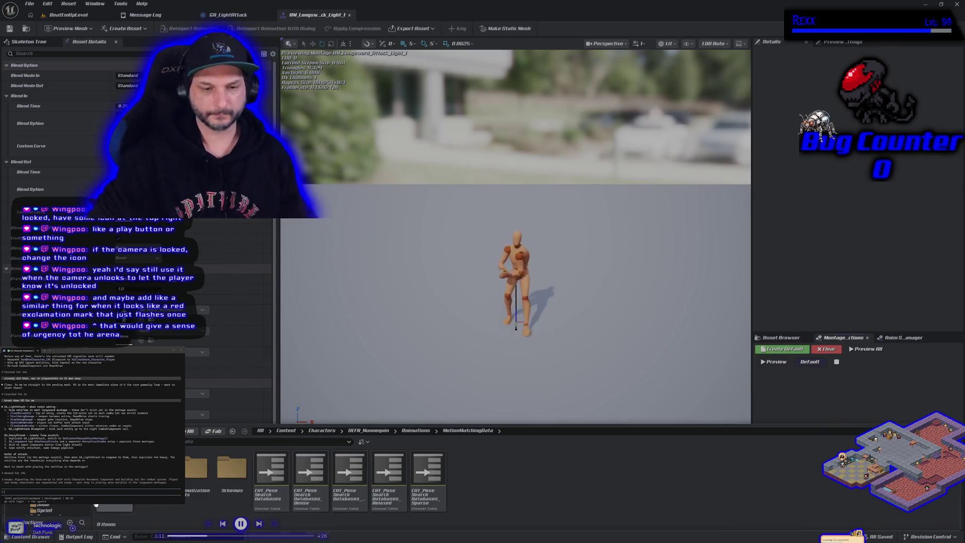
pyautogui.scroll(-2, 63, 507)
pyautogui.scroll(-3, 63, 507)
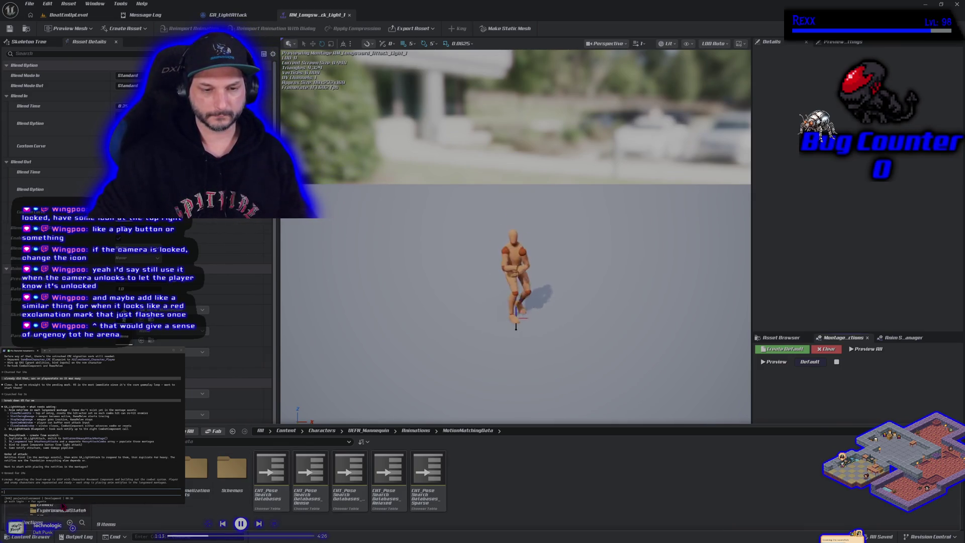
pyautogui.click(48, 382)
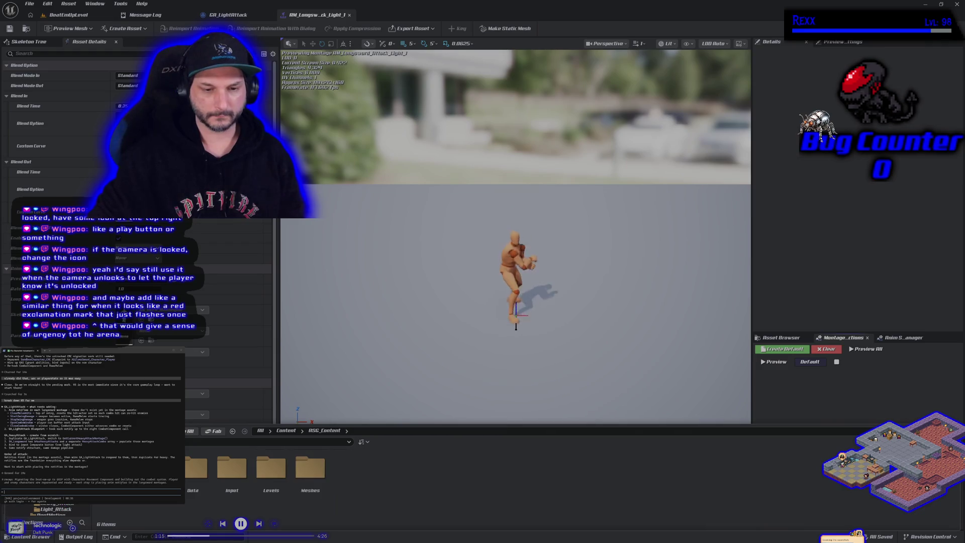
# - Create a folder named MotionMatchingData in ASG_Content and open it
pyautogui.rightClick(383, 483)
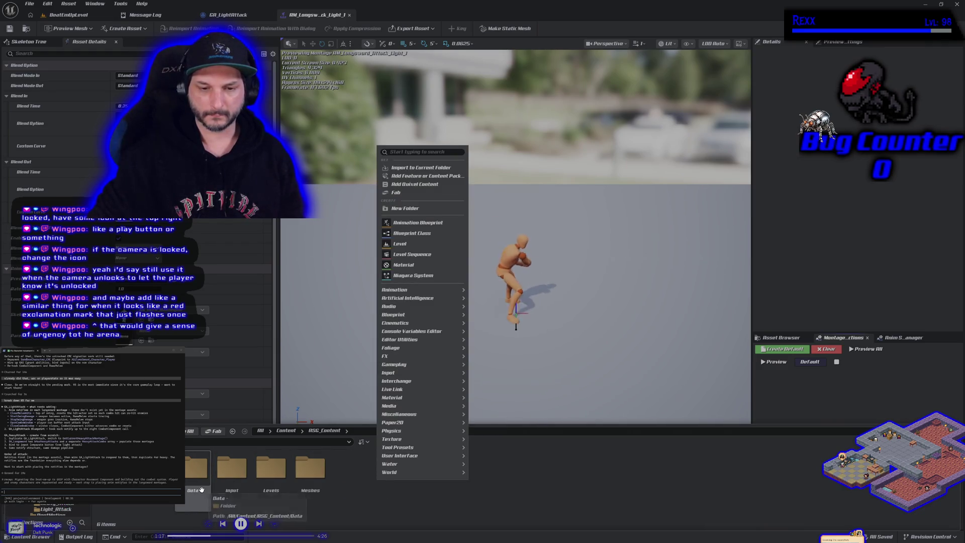
pyautogui.click(408, 208)
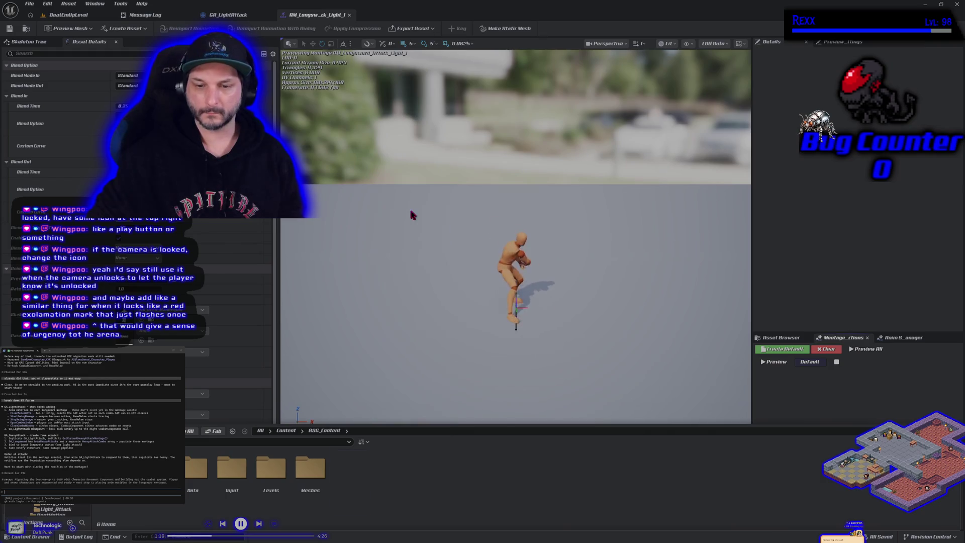
pyautogui.write('Motio')
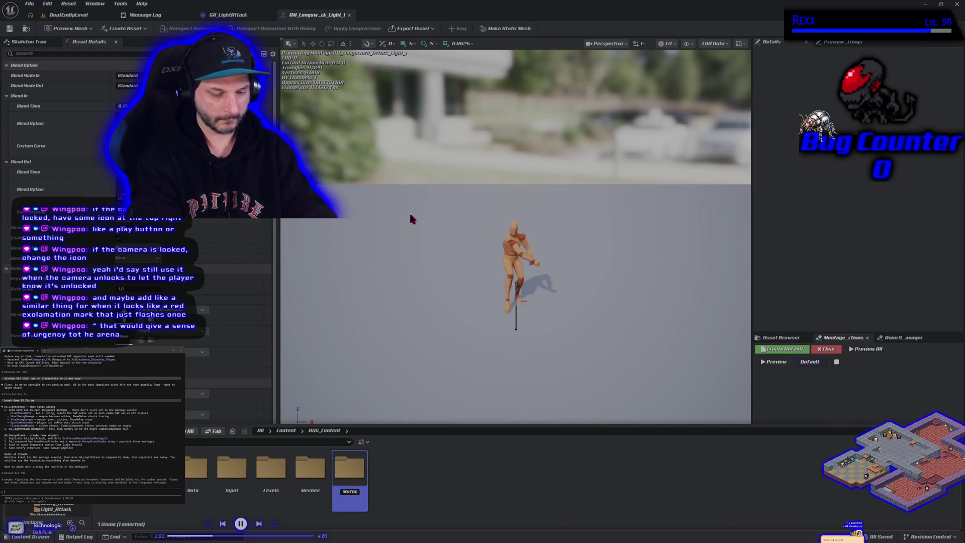
pyautogui.write('nMatching')
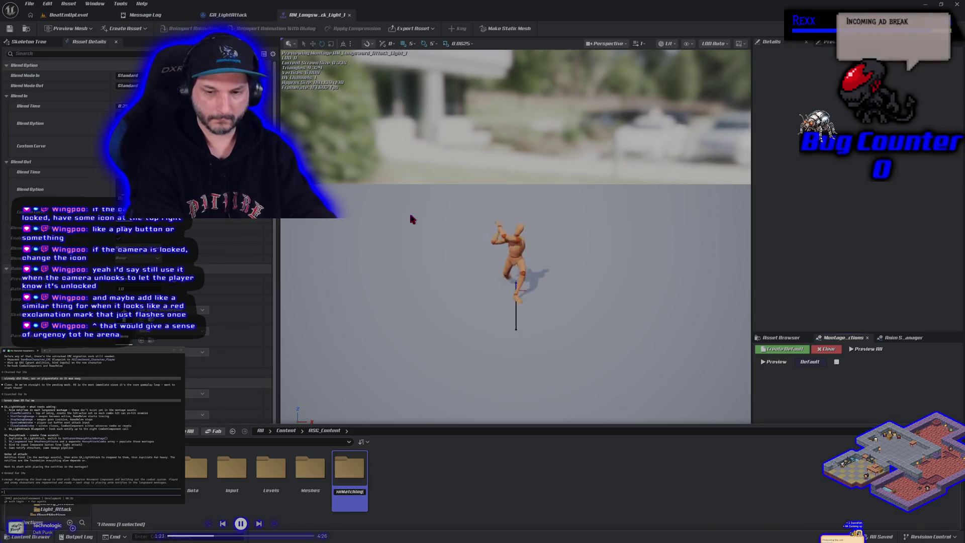
pyautogui.write('Data')
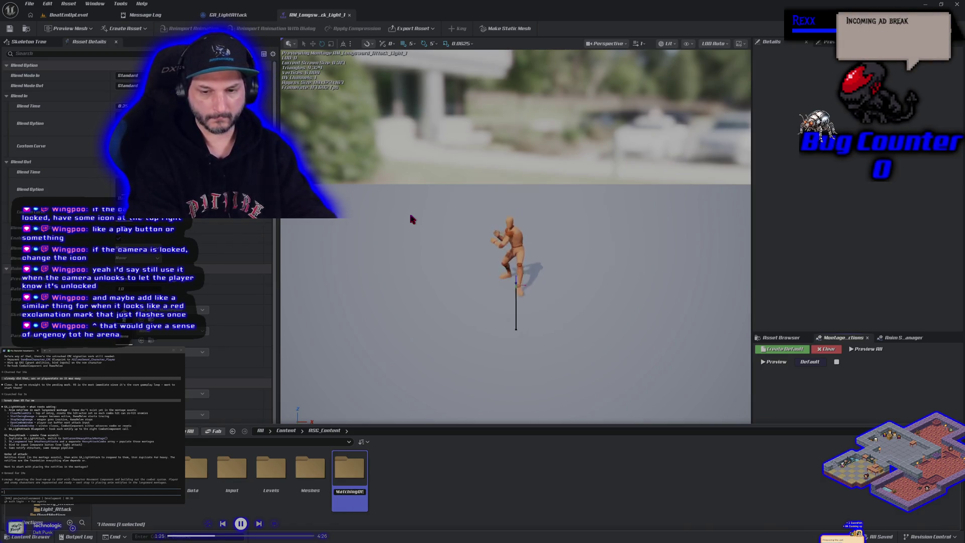
pyautogui.press('Return')
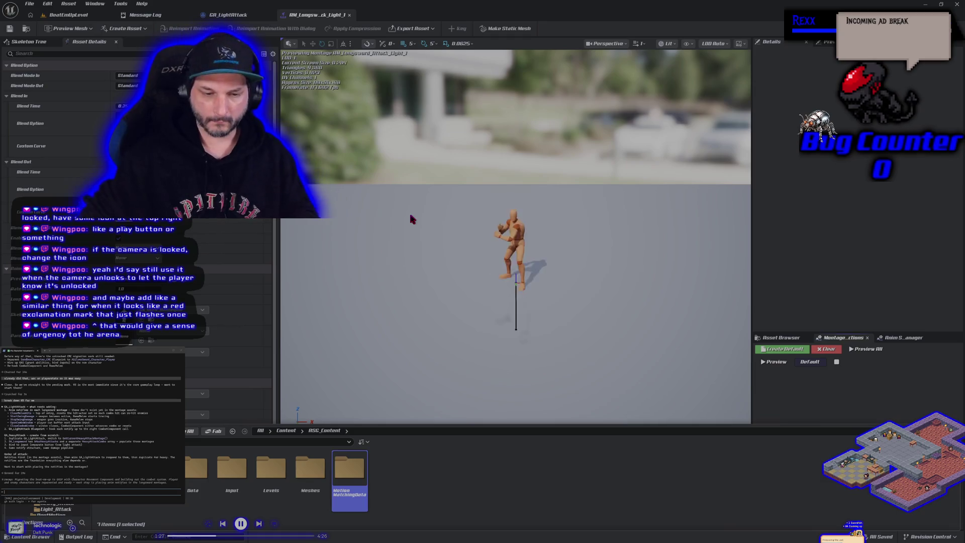
pyautogui.scroll(3, 66, 502)
pyautogui.scroll(-3, 66, 505)
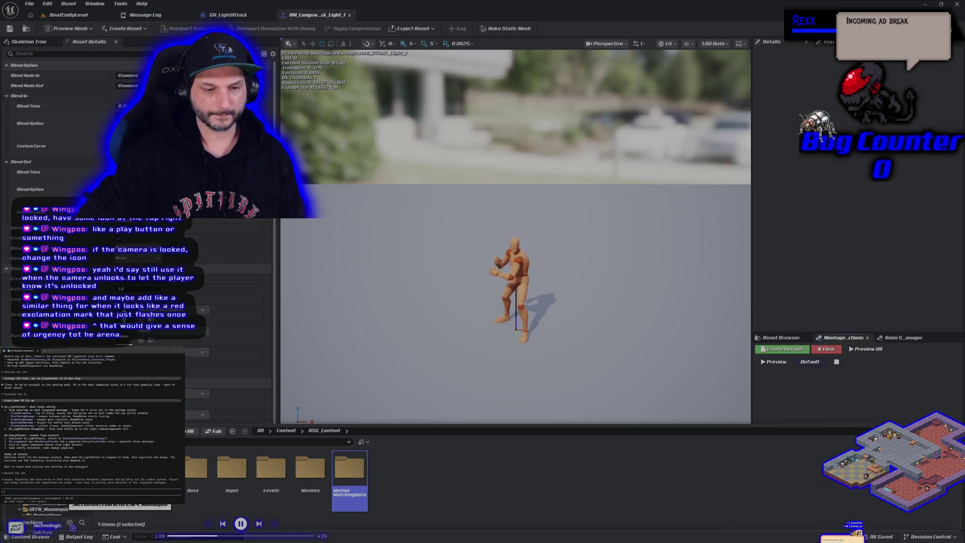
pyautogui.scroll(-3, 50, 509)
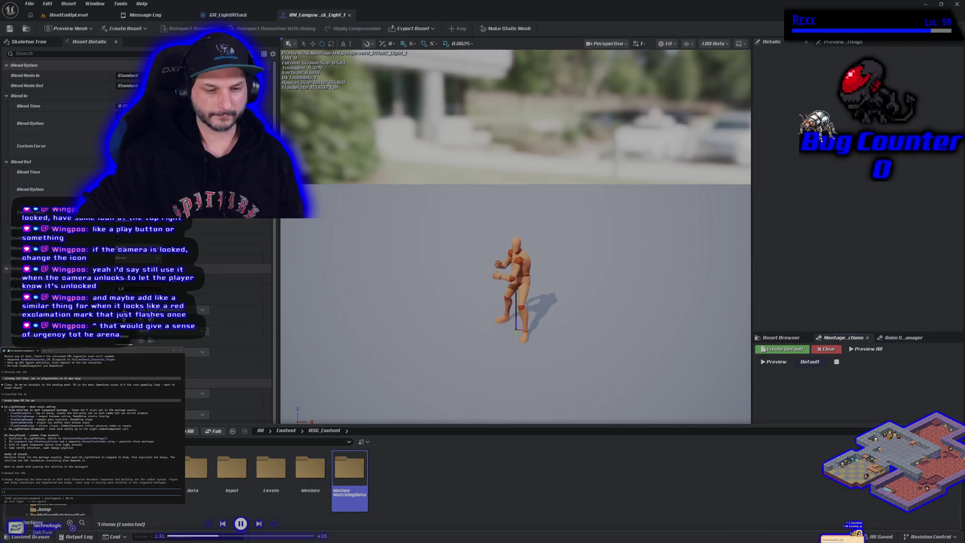
pyautogui.doubleClick(349, 470)
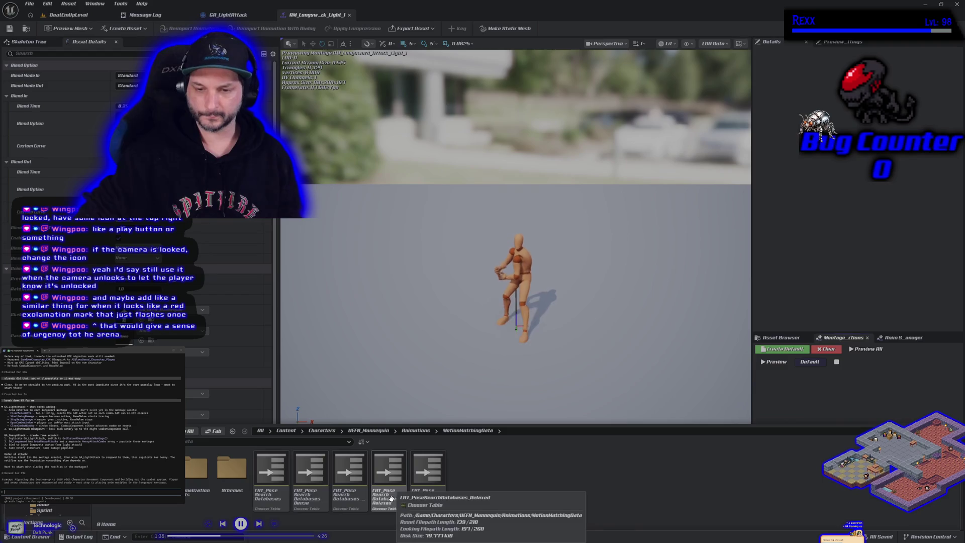
# - Open the Extreme Sparse chooser table and dock it in the main editor tab bar
pyautogui.doubleClick(258, 502)
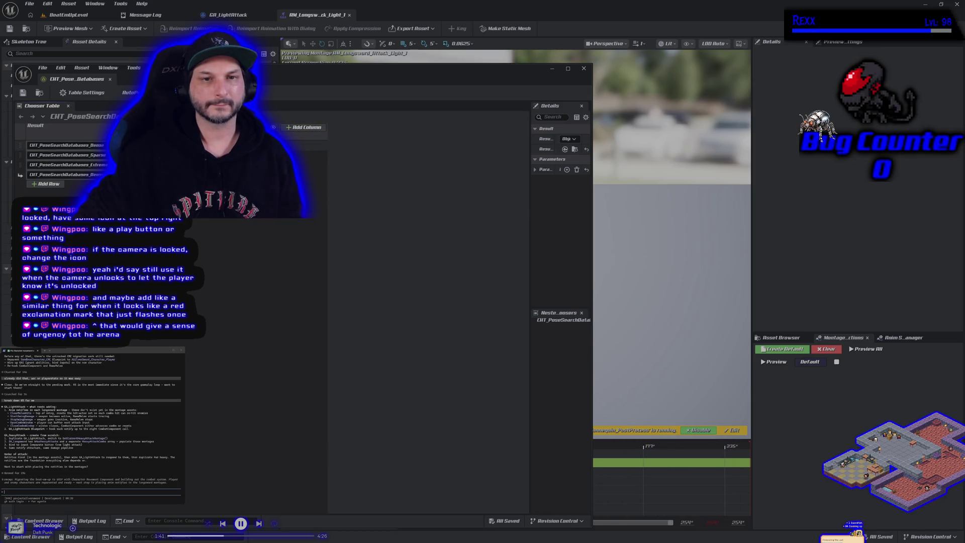
pyautogui.hotkey('ctrl', 'space')
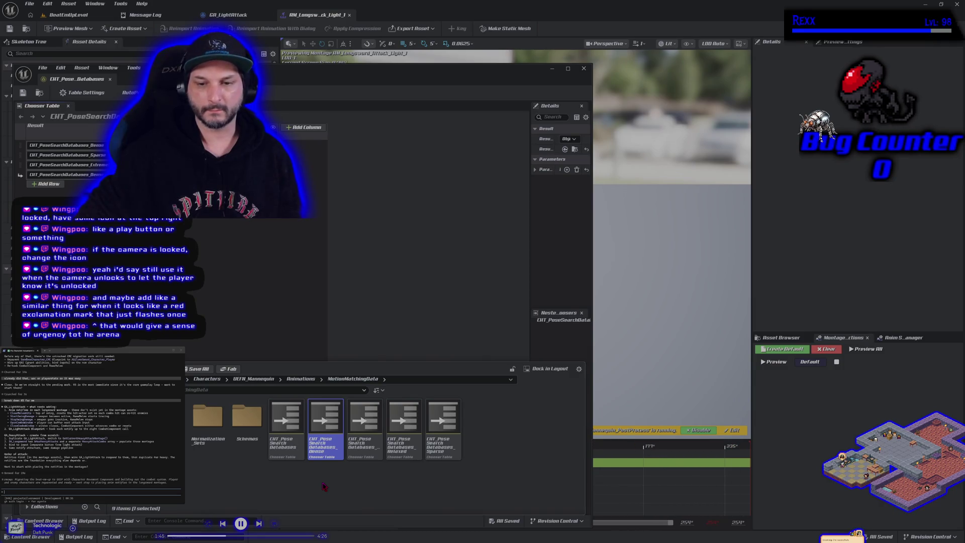
pyautogui.doubleClick(365, 427)
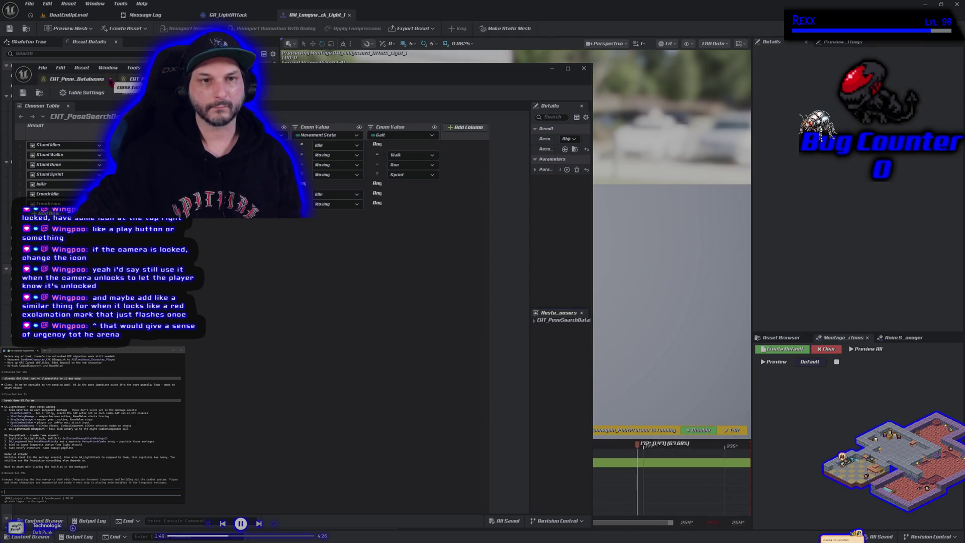
pyautogui.moveTo(81, 80)
pyautogui.mouseDown()
pyautogui.moveTo(351, 30)
pyautogui.moveTo(382, 15)
pyautogui.mouseUp()
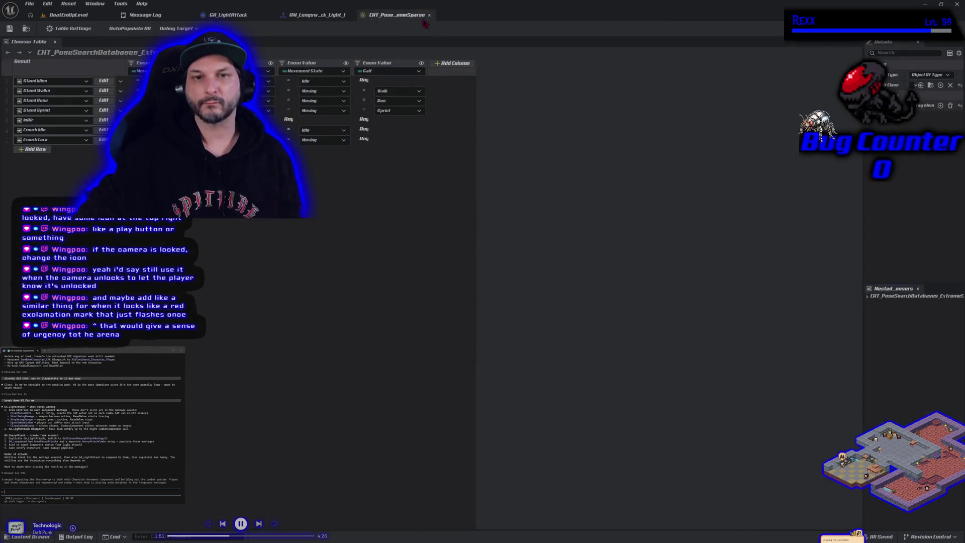
# - Inspect the nested stand databases table, then return to the parent chooser table
pyautogui.click(103, 81)
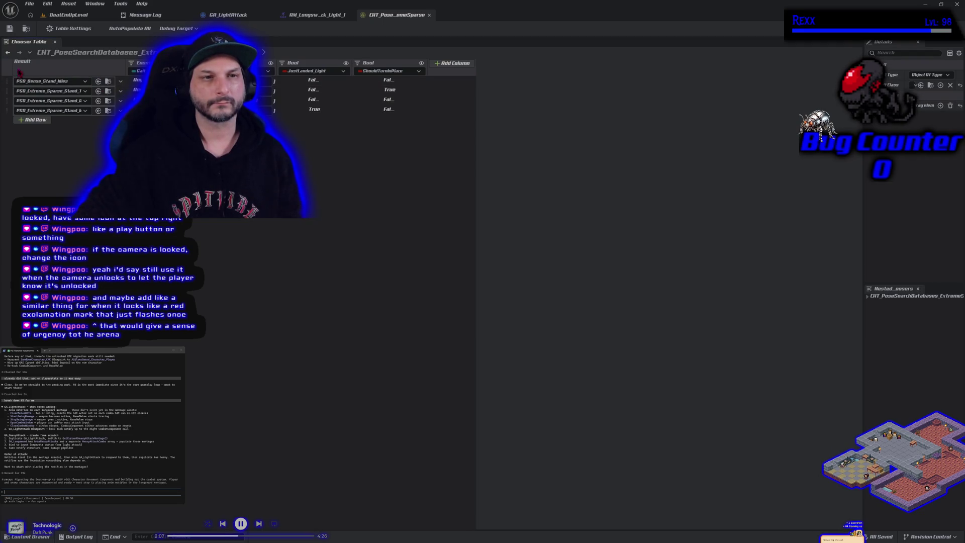
pyautogui.click(8, 52)
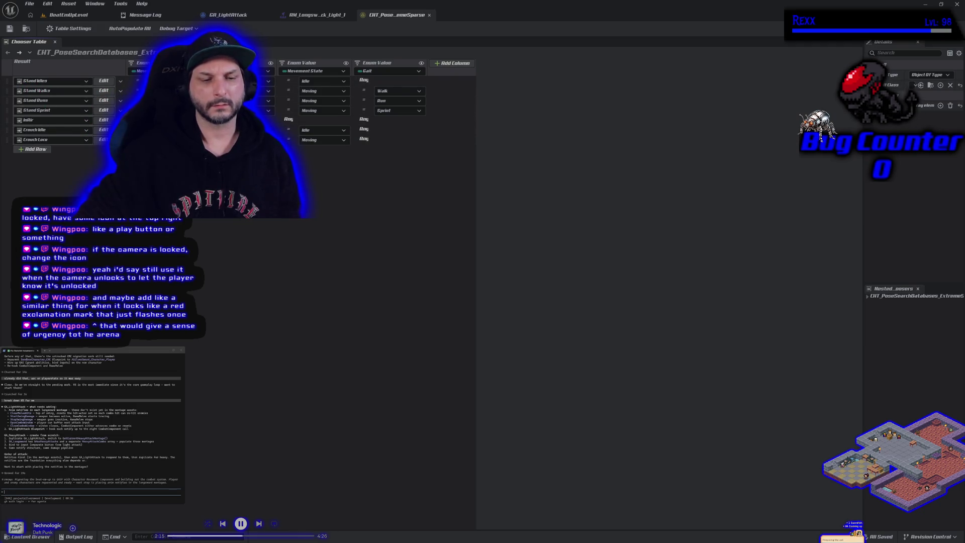
pyautogui.click(36, 538)
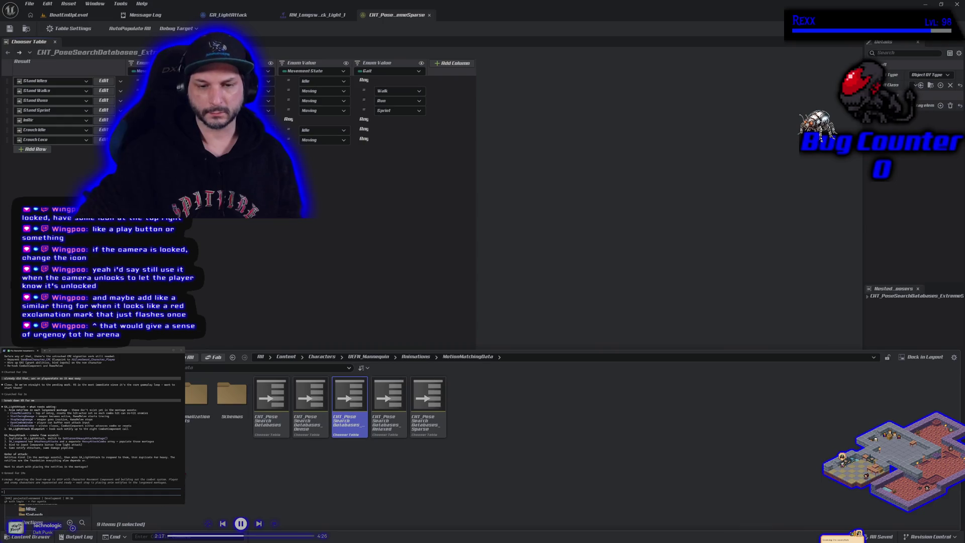
# - Look through the Dense and Extreme_Sparse folders, then select PSD_Dense_Stand_Walk_Loops in Dense
pyautogui.doubleClick(156, 394)
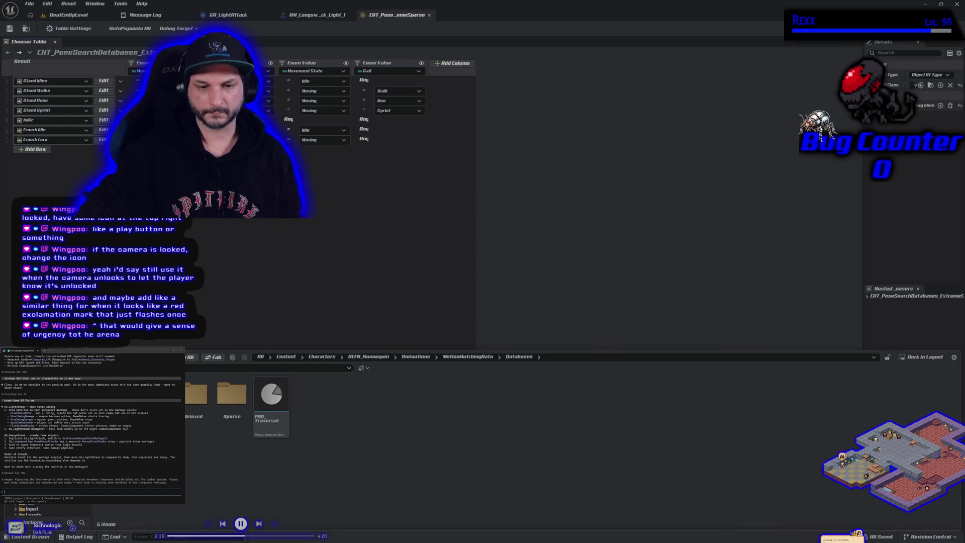
pyautogui.doubleClick(156, 395)
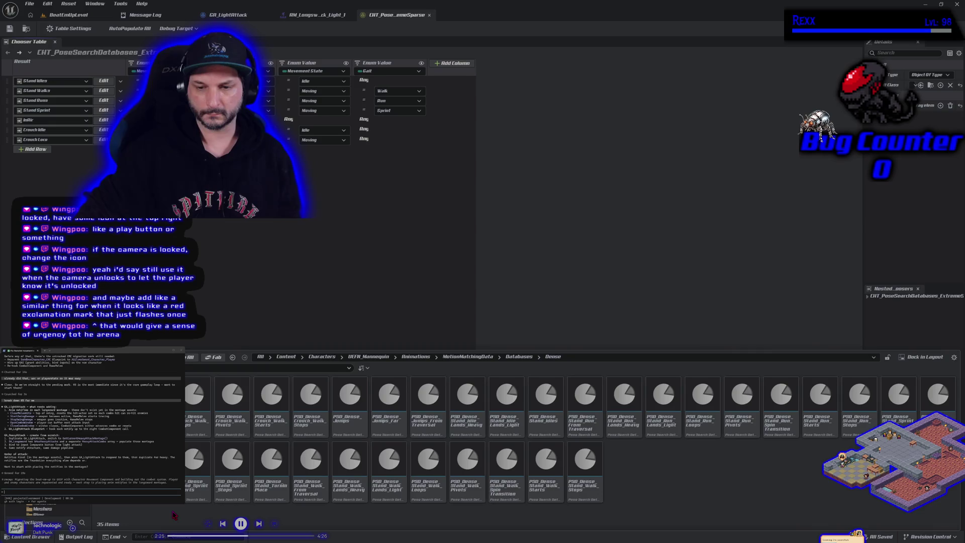
pyautogui.hotkey('alt', 'Left')
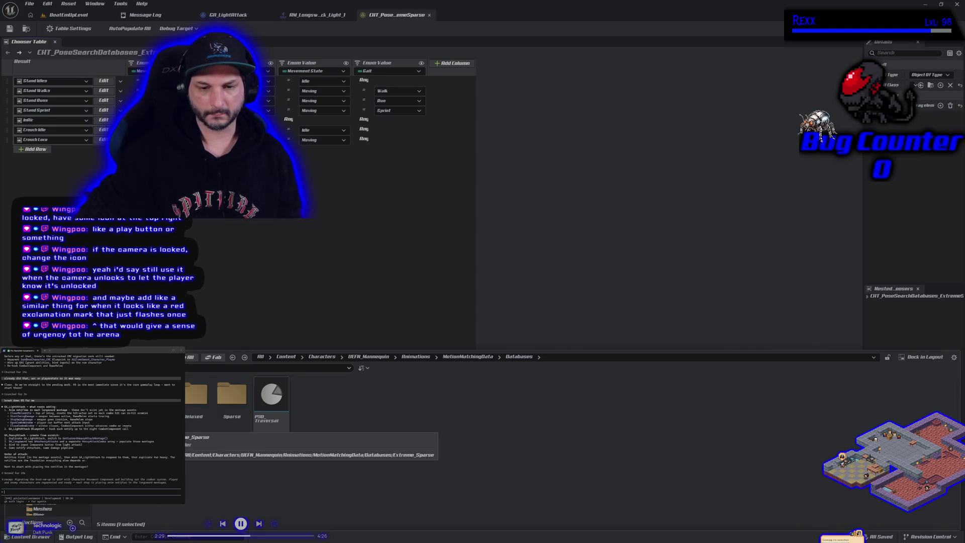
pyautogui.doubleClick(232, 394)
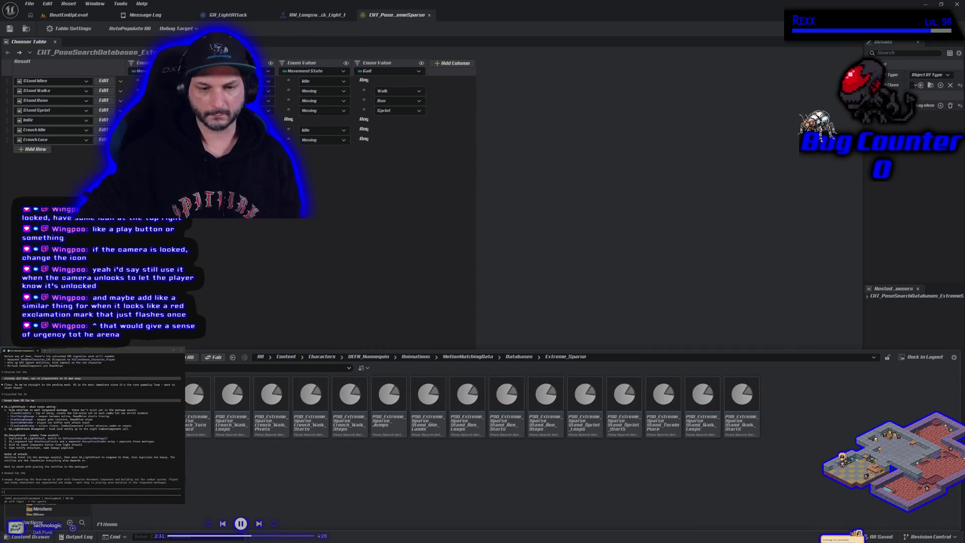
pyautogui.hotkey('alt', 'Left')
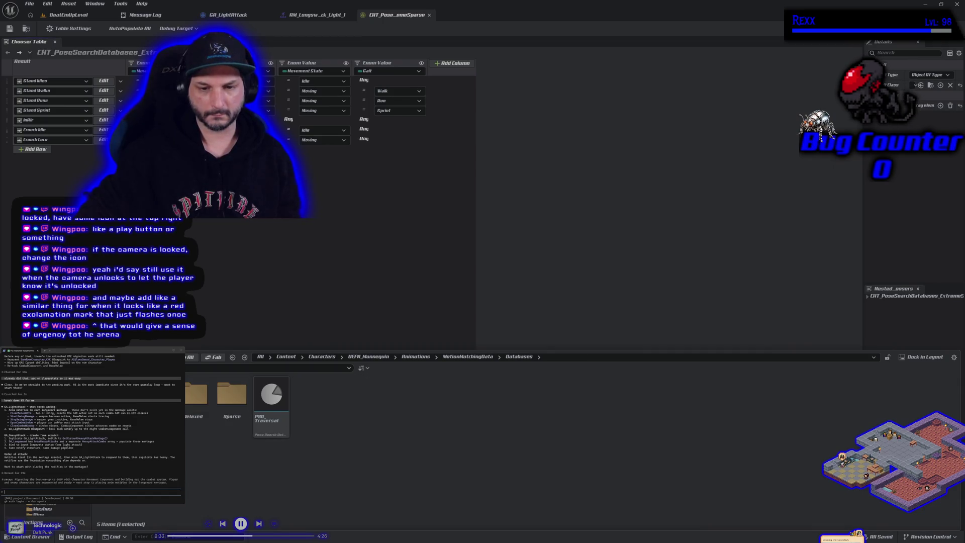
pyautogui.doubleClick(155, 394)
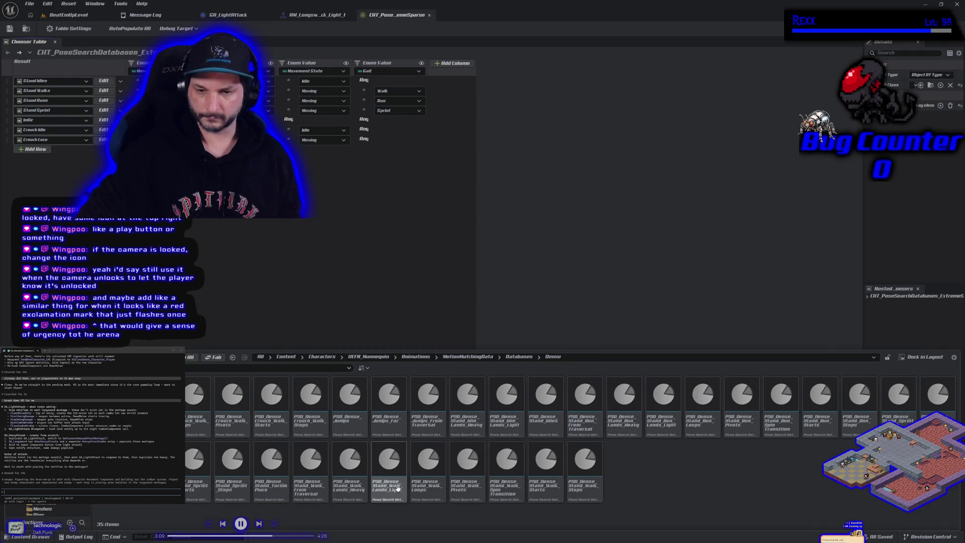
pyautogui.click(427, 490)
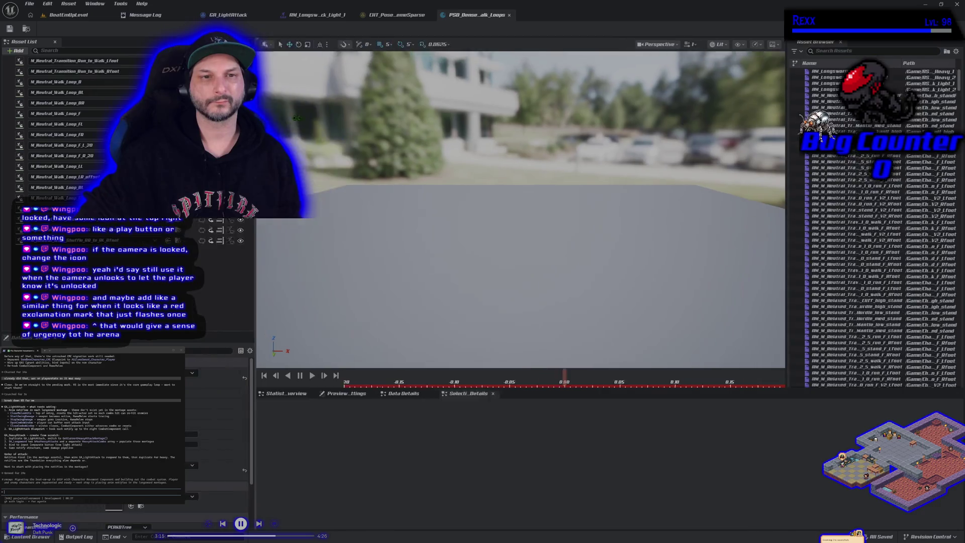
# - Go up to Databases, open the Sparse folder and select PSD_Sparse_Stand_Run_Loops
pyautogui.click(39, 536)
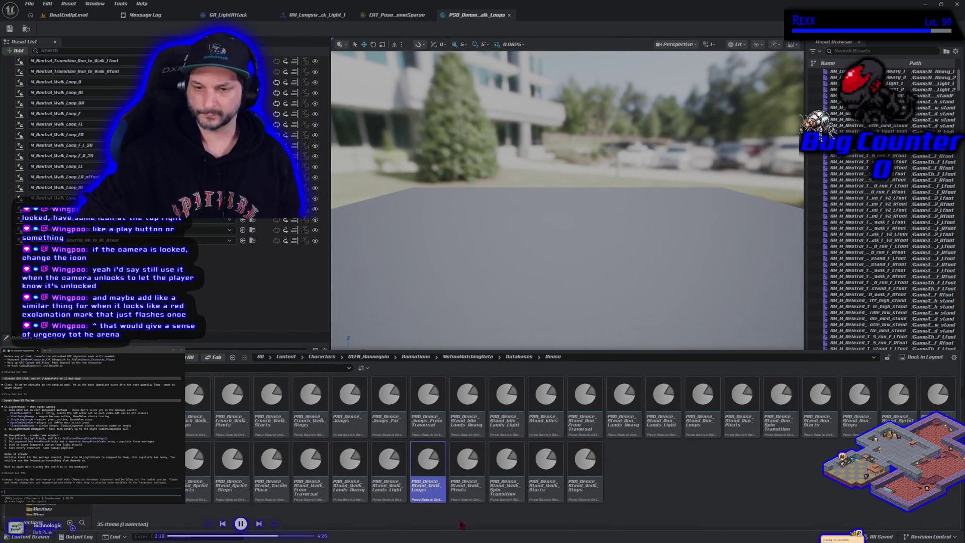
pyautogui.click(518, 356)
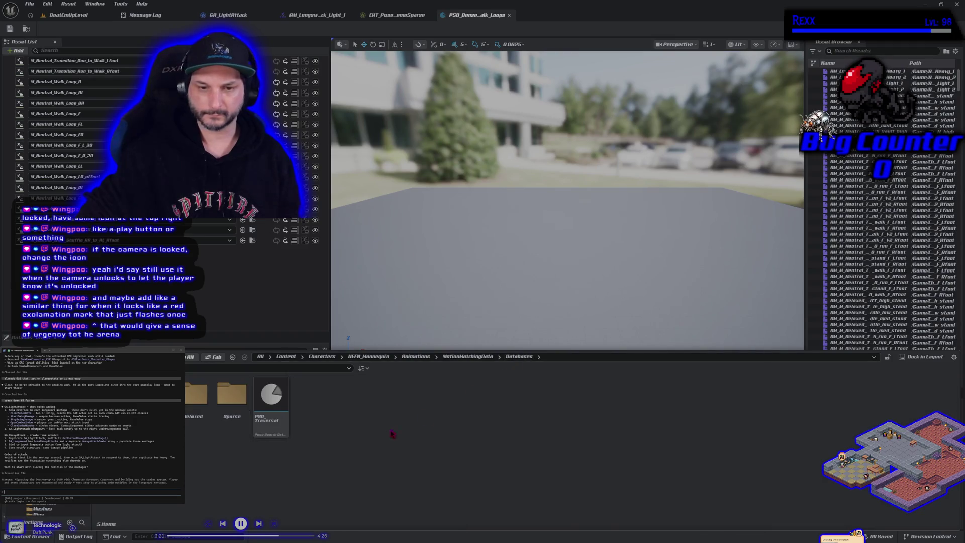
pyautogui.doubleClick(232, 397)
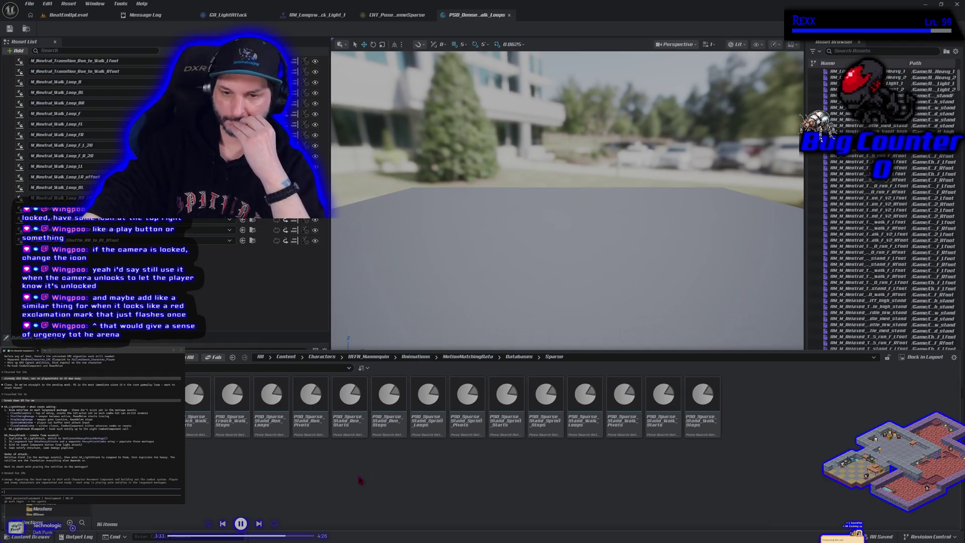
pyautogui.click(272, 431)
# - Open PSD_Sparse_Stand_Run_Loops and PSD_Dense_Stand_Run_Loops, closing the Dense walk loops editor
pyautogui.doubleClick(273, 432)
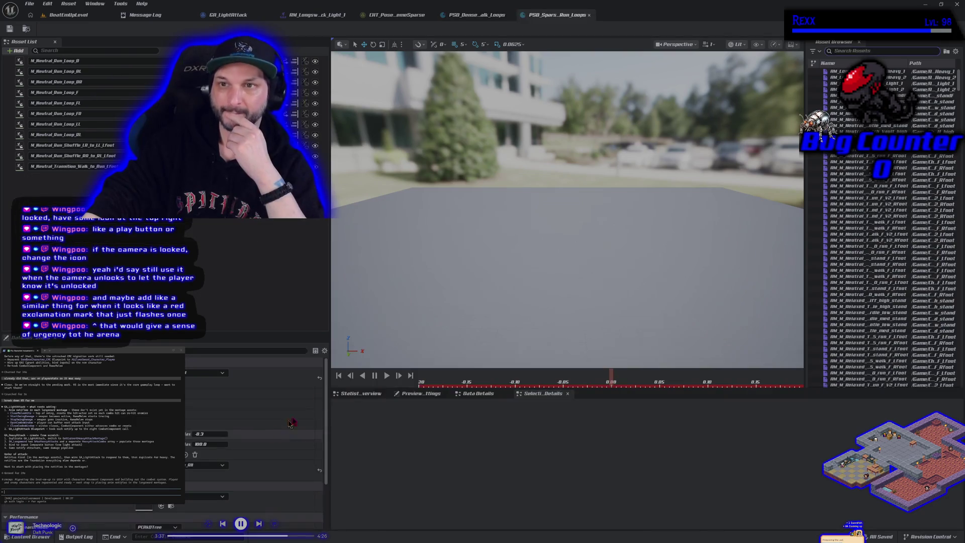
pyautogui.click(510, 16)
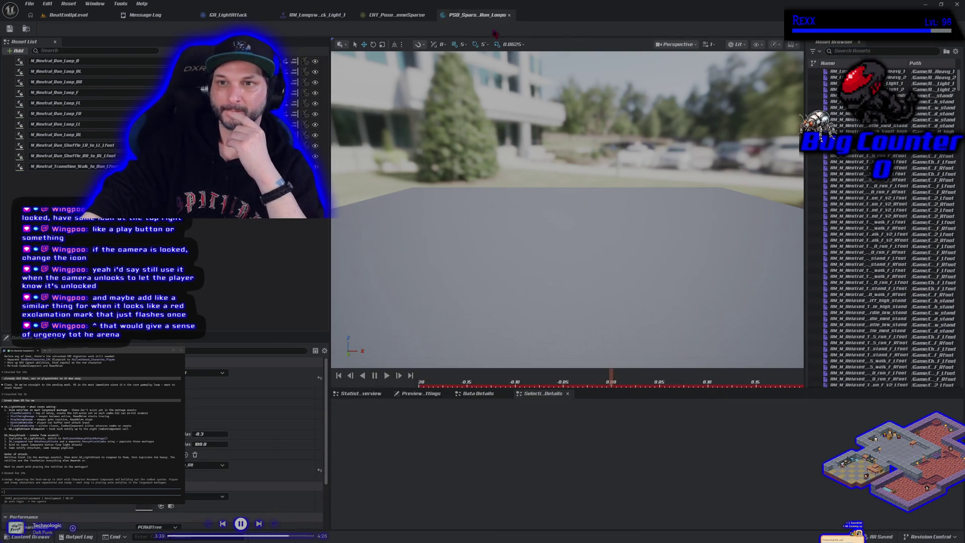
pyautogui.click(30, 536)
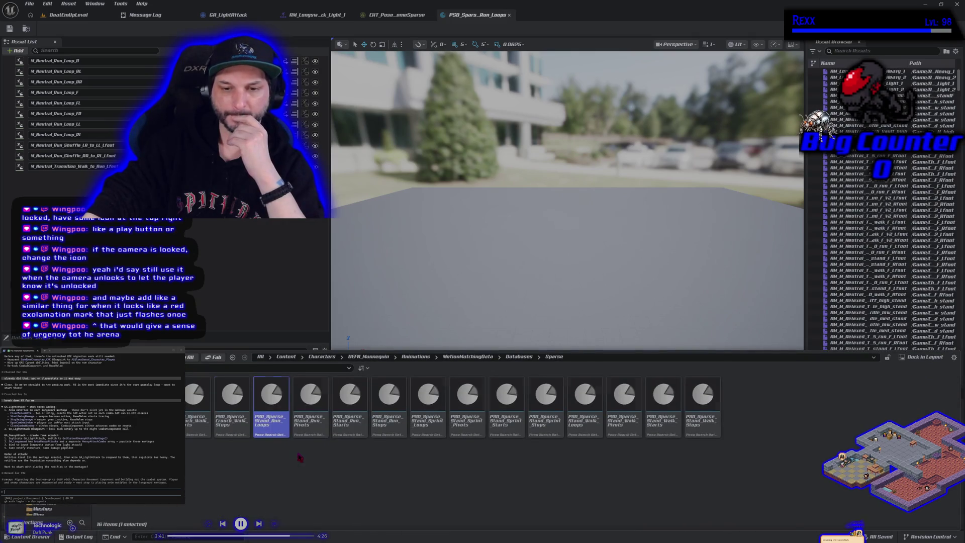
pyautogui.press('BackSpace')
pyautogui.doubleClick(156, 397)
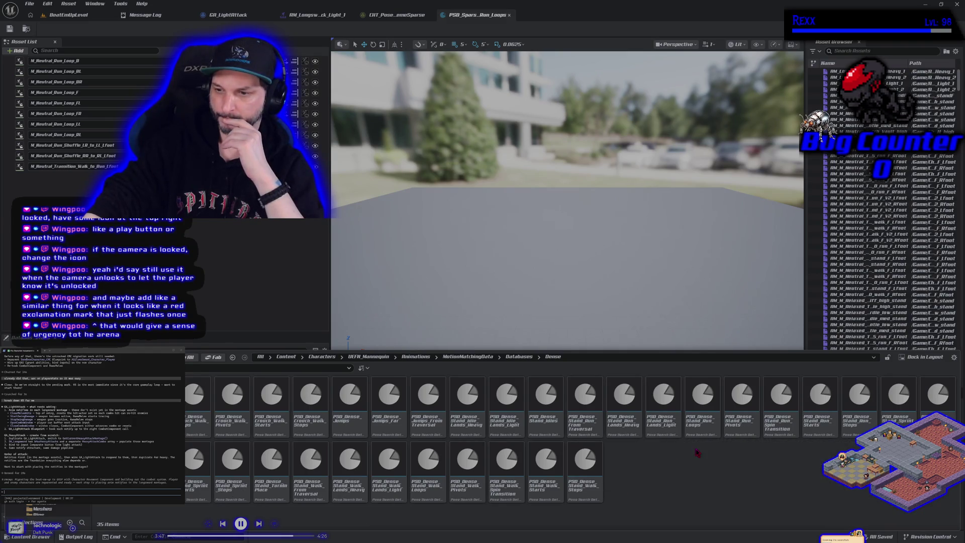
pyautogui.click(694, 431)
pyautogui.doubleClick(694, 435)
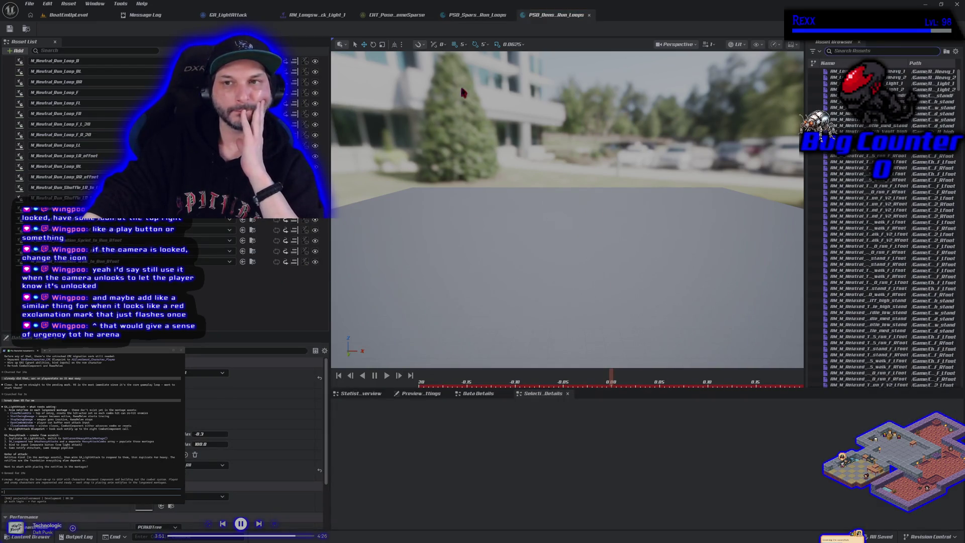
pyautogui.click(474, 15)
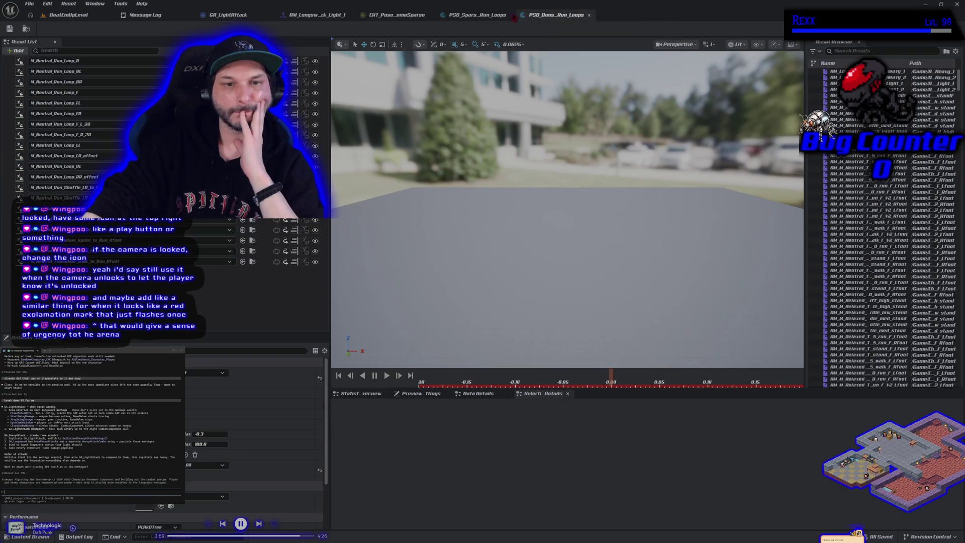
# - Open PSD_Dense_Stand_Idles and close both run-loops database editors
pyautogui.click(30, 536)
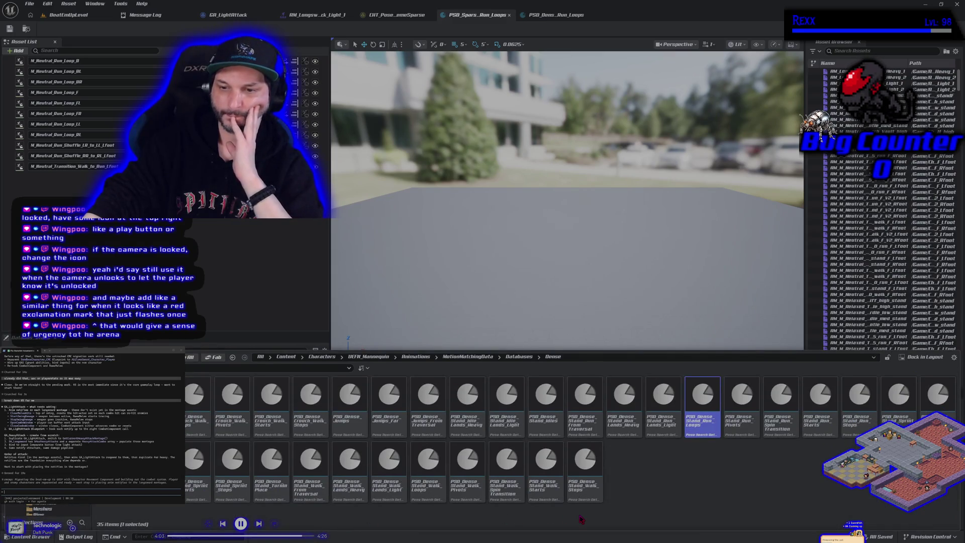
pyautogui.click(547, 424)
pyautogui.doubleClick(551, 428)
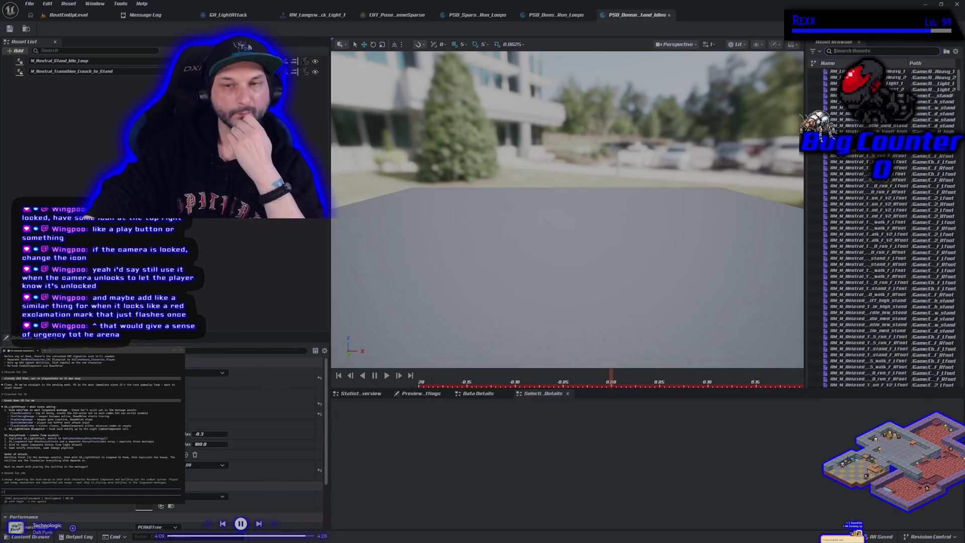
pyautogui.hotkey('ctrl', 'space')
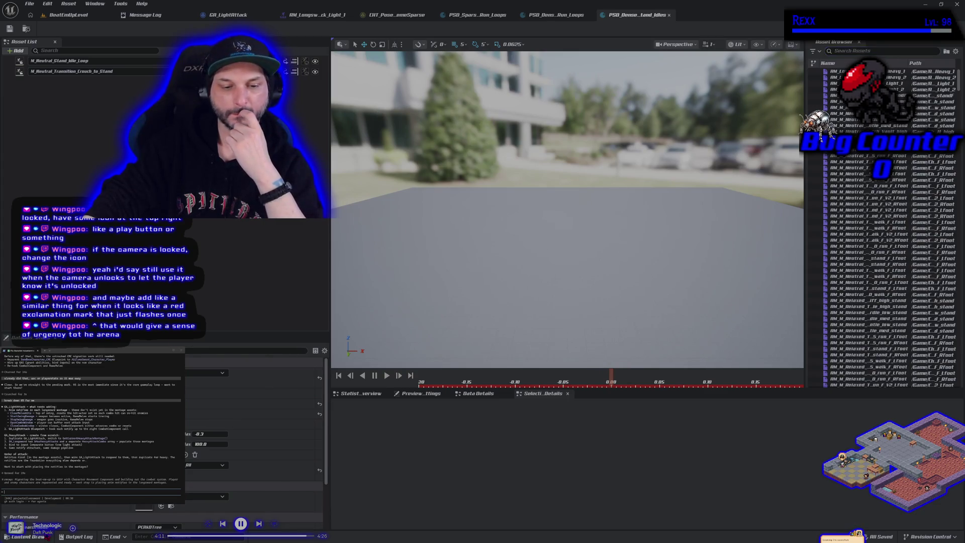
pyautogui.click(591, 15)
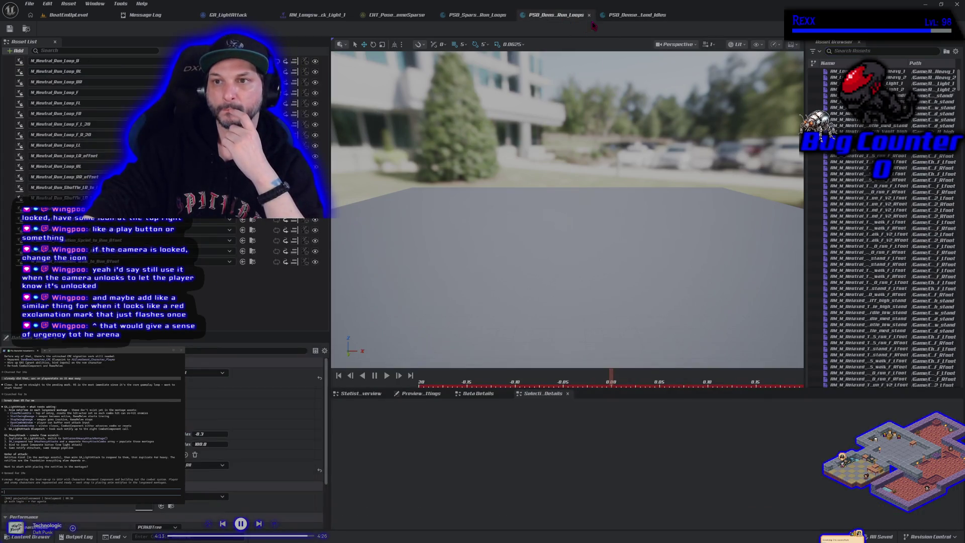
pyautogui.click(504, 19)
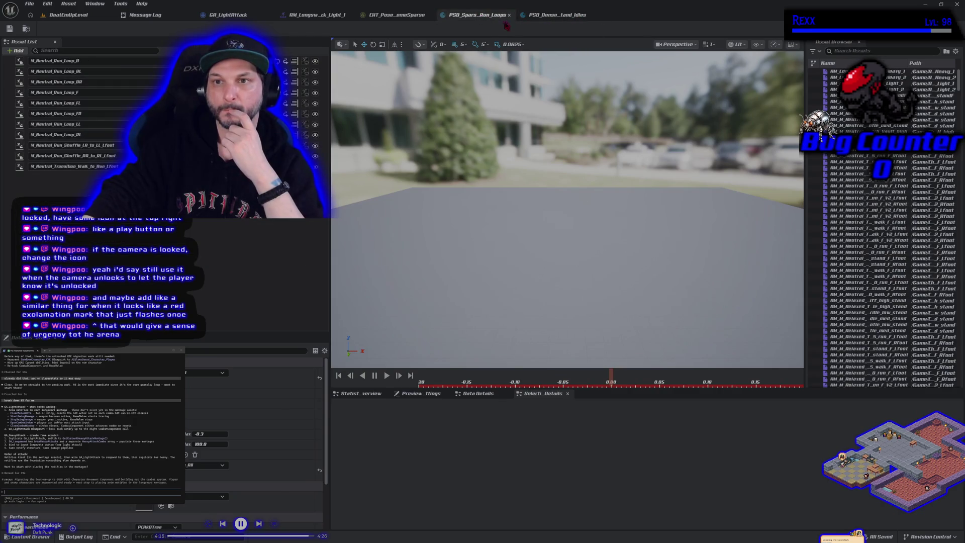
pyautogui.click(509, 15)
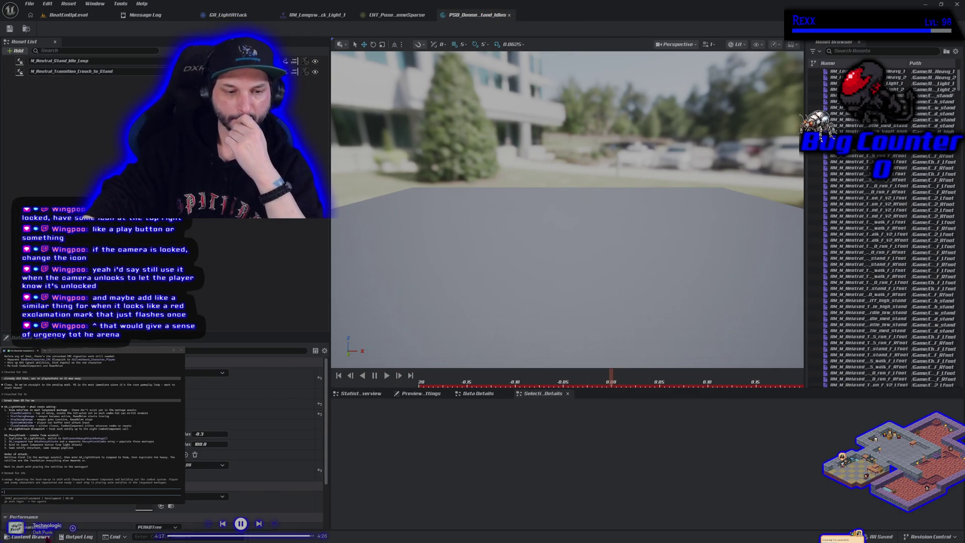
pyautogui.click(45, 538)
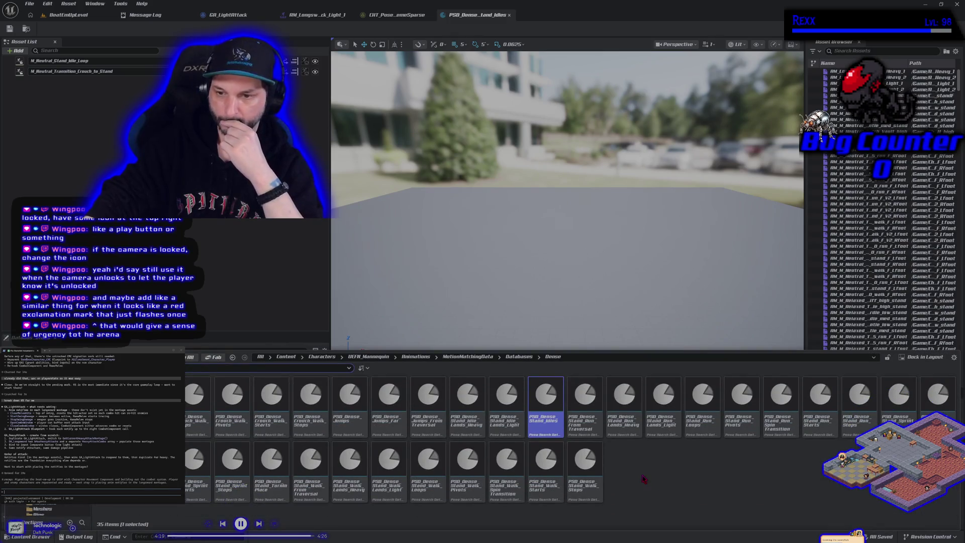
# - Move between the Databases, Dense, Relaxed and Sparse folders, ending in Relaxed
pyautogui.click(518, 356)
pyautogui.hotkey('alt', 'Left')
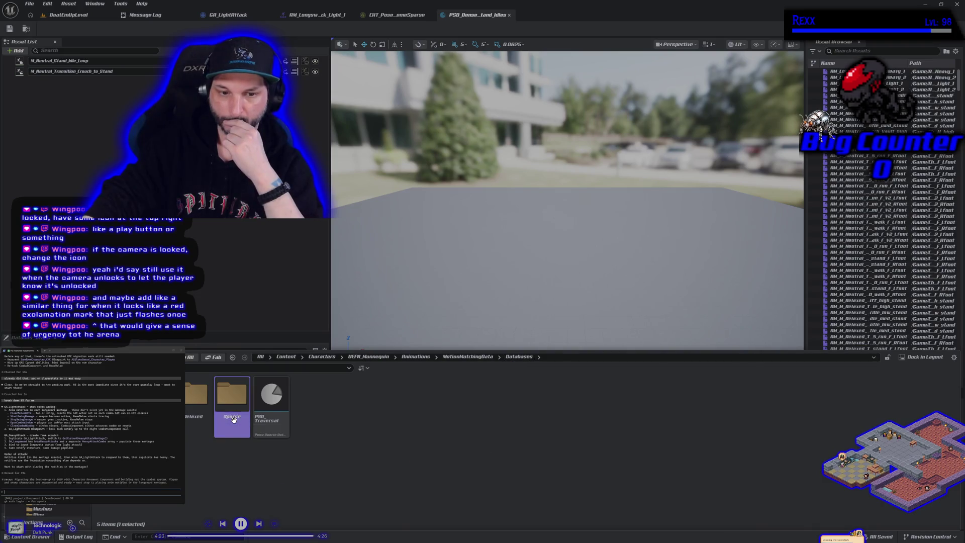
pyautogui.hotkey('ctrl', 'space')
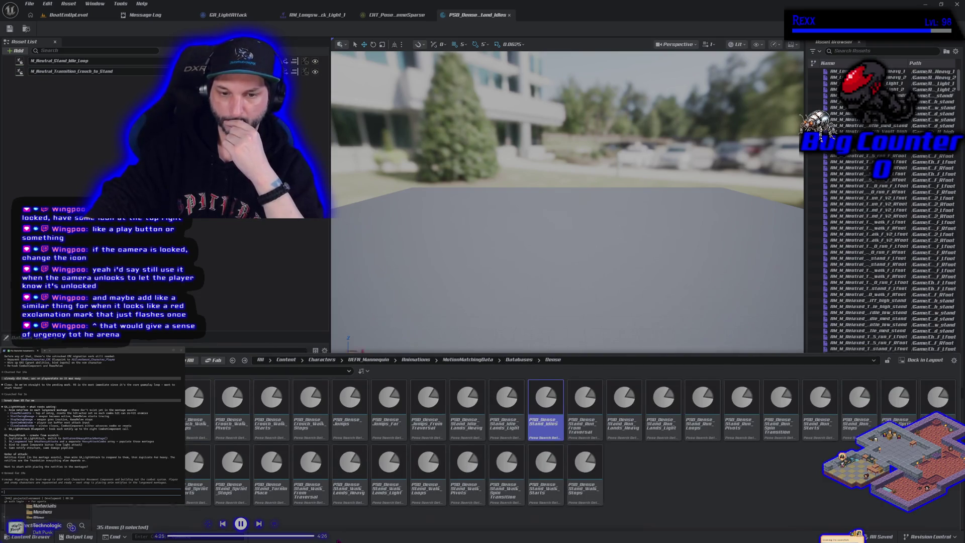
pyautogui.click(30, 536)
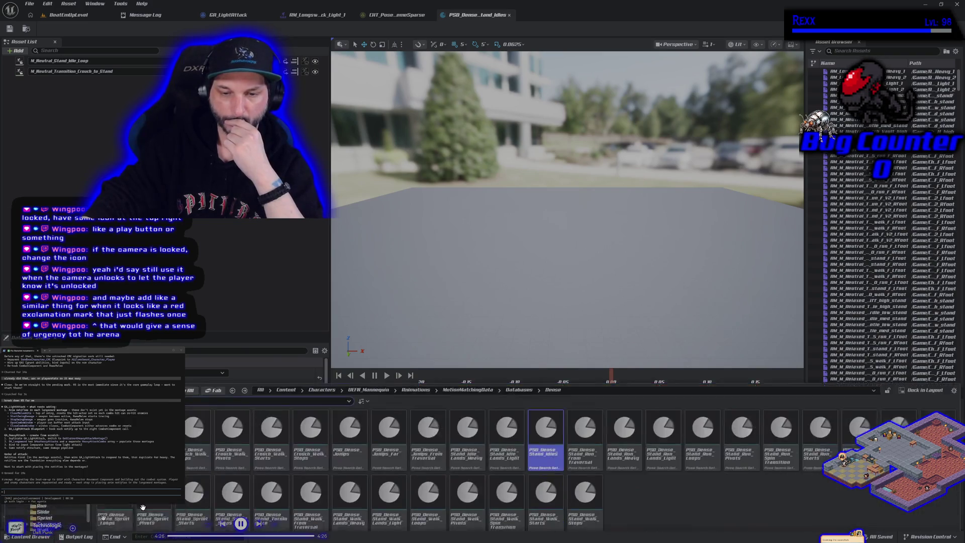
pyautogui.hotkey('alt', 'Left')
pyautogui.press('Left')
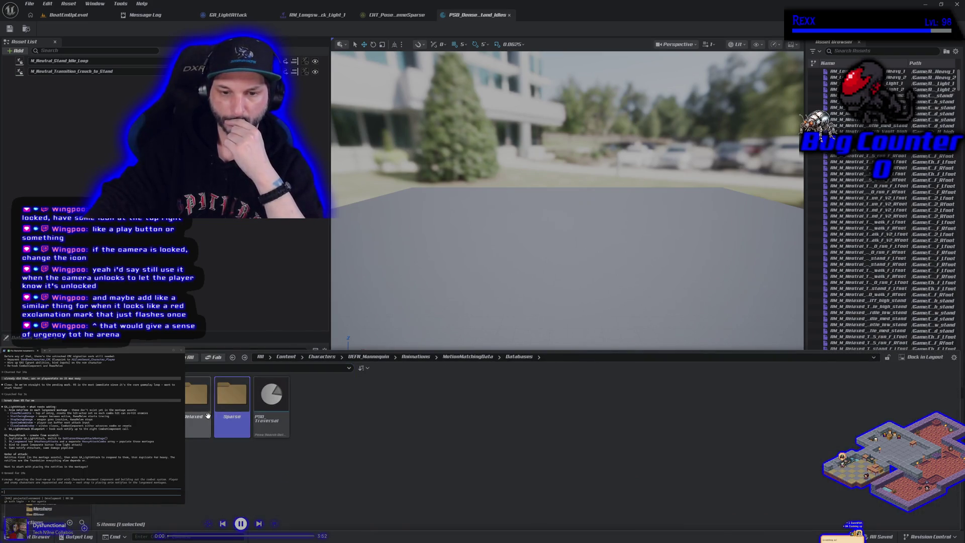
pyautogui.press('Return')
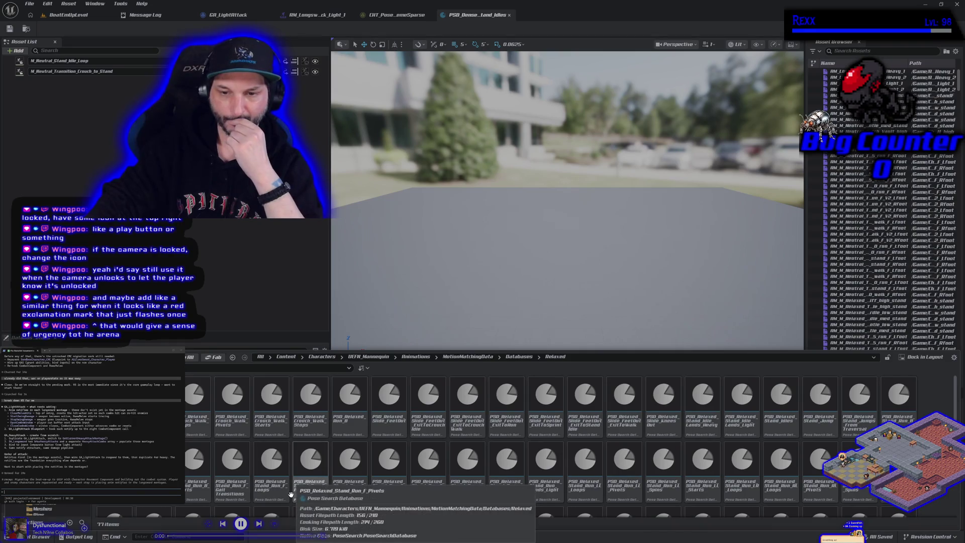
pyautogui.hotkey('alt', 'Left')
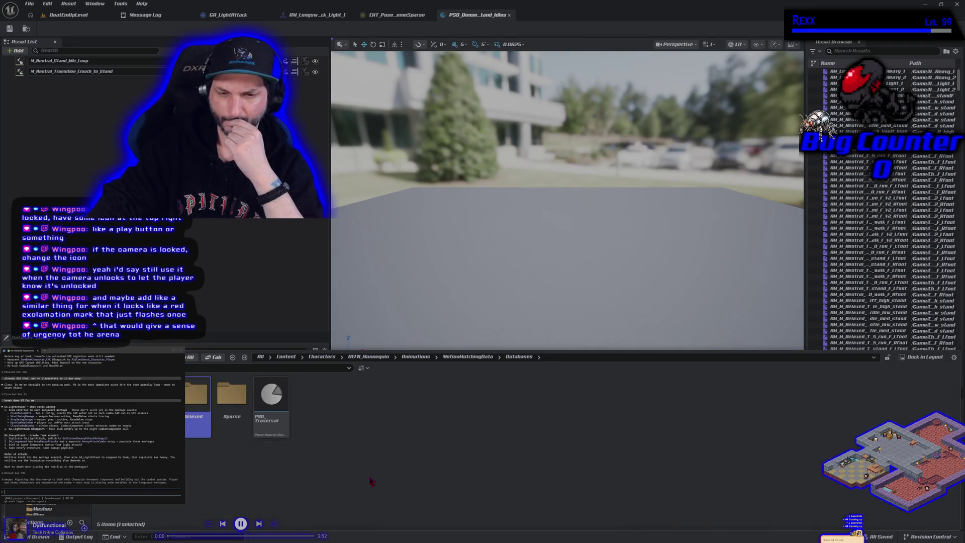
pyautogui.doubleClick(239, 413)
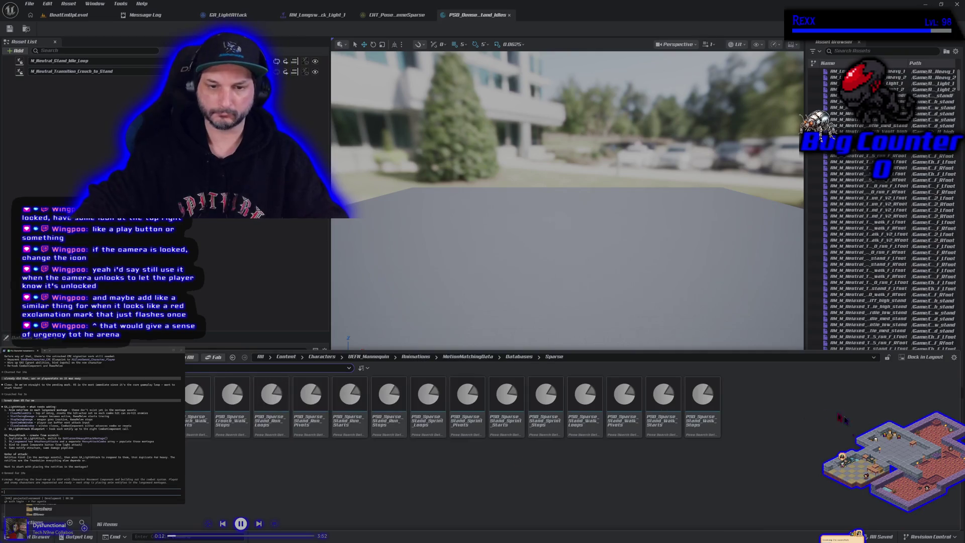
pyautogui.click(232, 357)
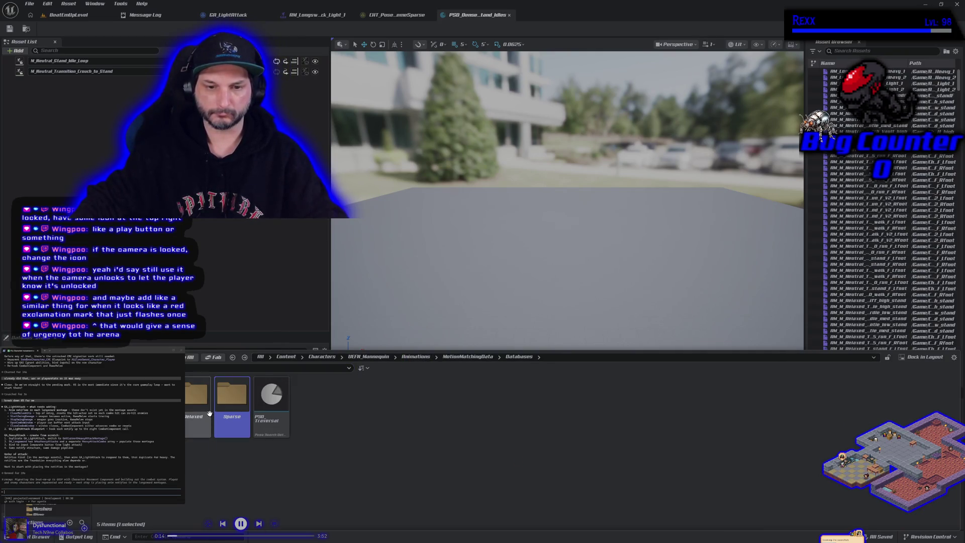
pyautogui.doubleClick(189, 398)
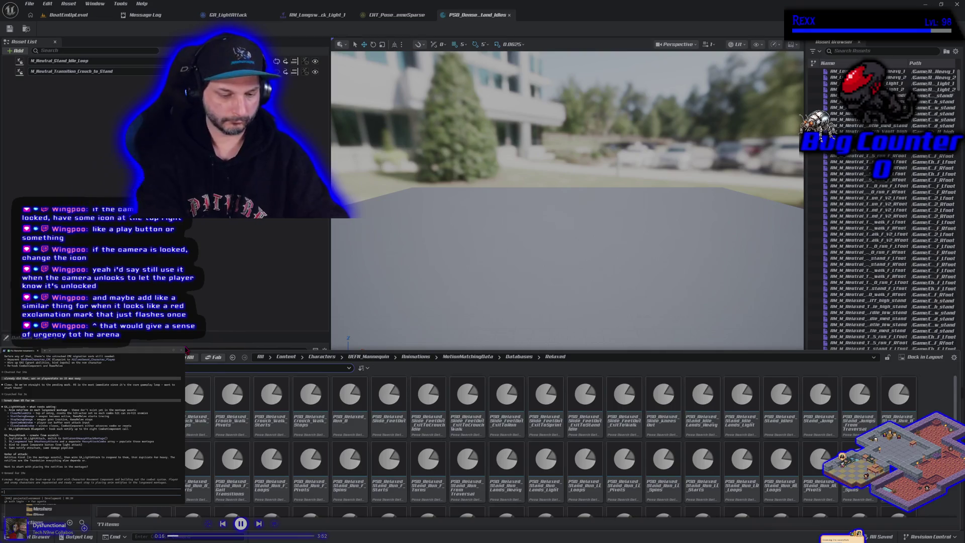
# - Open PSD_Relaxed_Stand_Idles from an 'idle' search and compare it against the Dense stand-idles editor
pyautogui.write('idle')
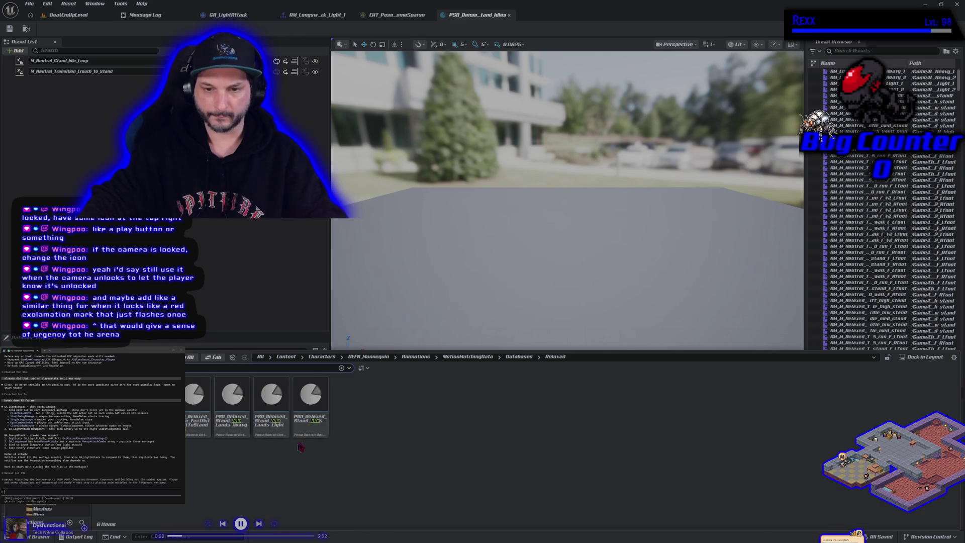
pyautogui.doubleClick(312, 415)
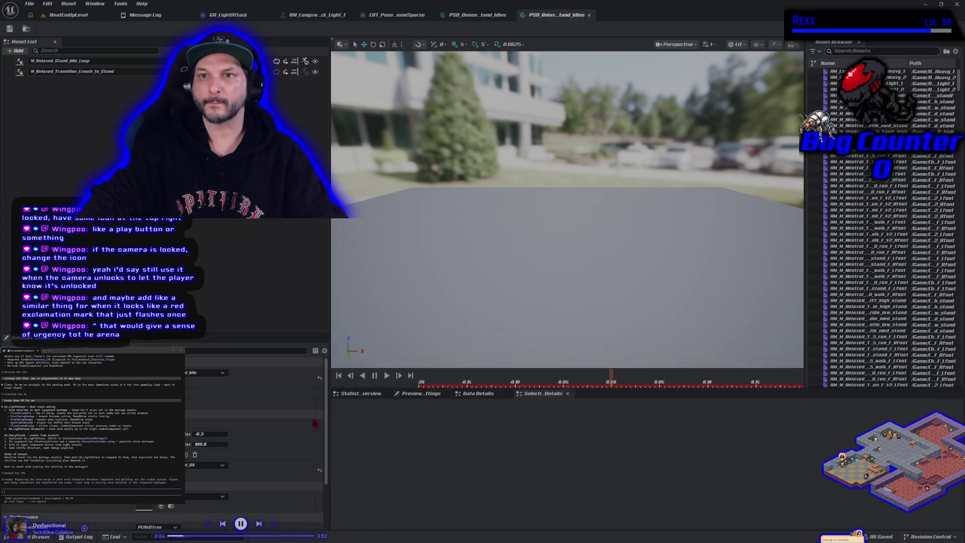
pyautogui.click(477, 14)
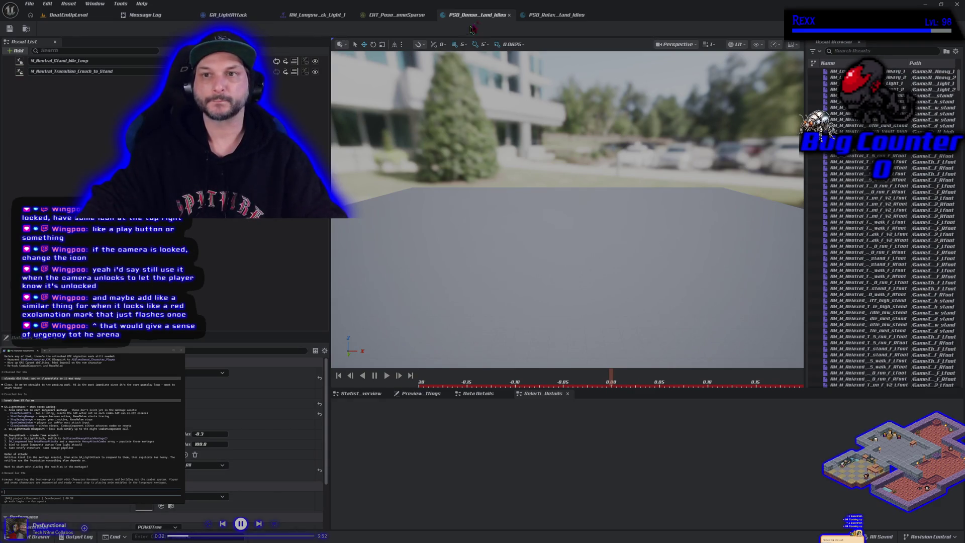
pyautogui.click(536, 15)
pyautogui.click(469, 16)
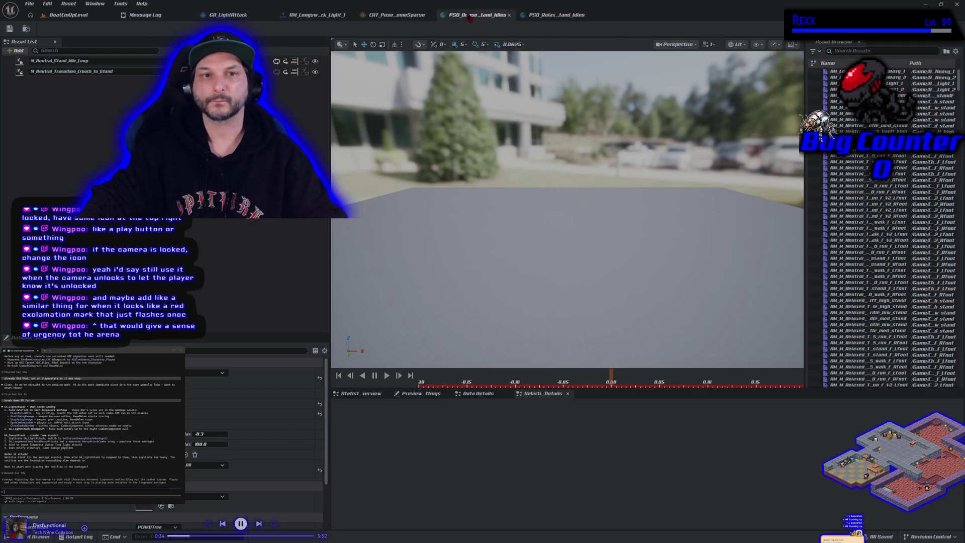
pyautogui.click(26, 29)
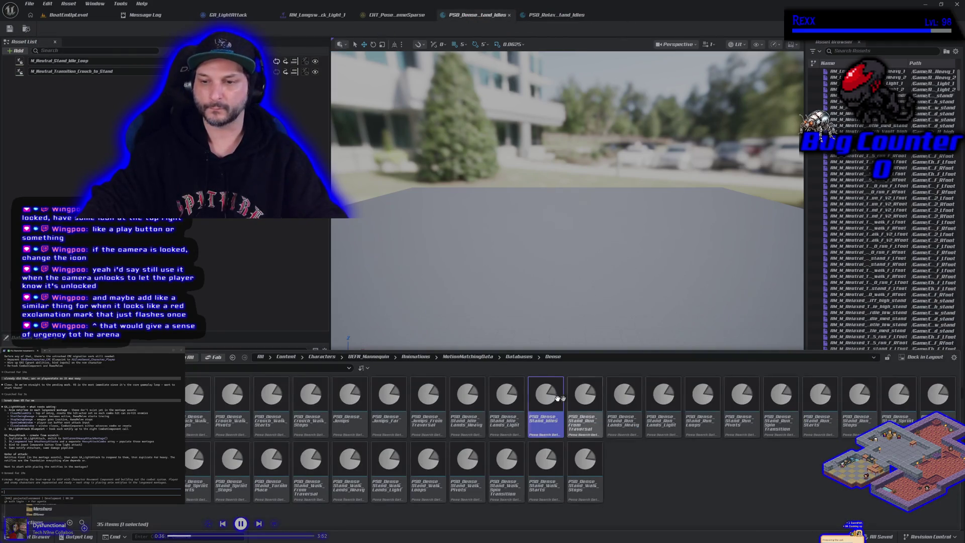
# - Duplicate PSD_Dense_Stand_Idles and name the copy PSD_Dense_Stand_Idles_Longsword
pyautogui.rightClick(542, 407)
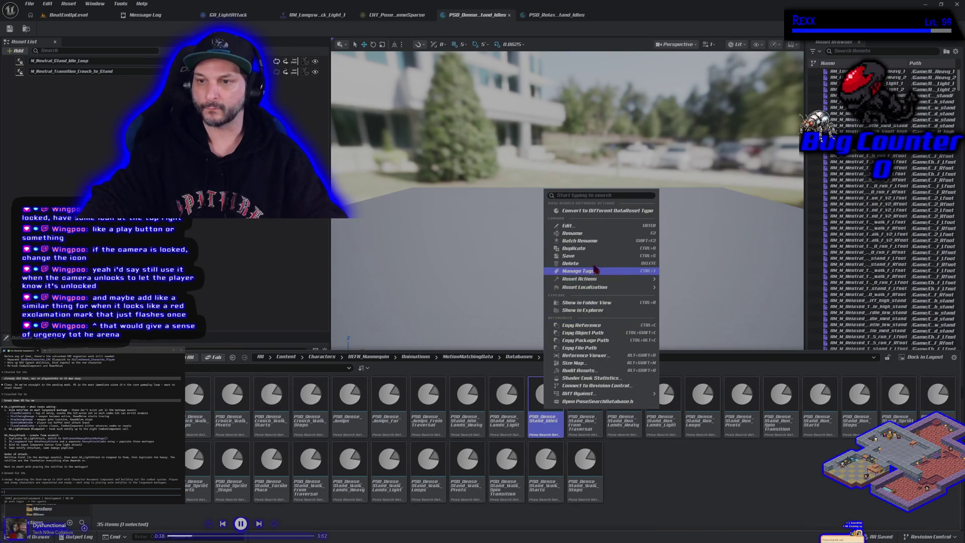
pyautogui.click(592, 249)
pyautogui.press('End')
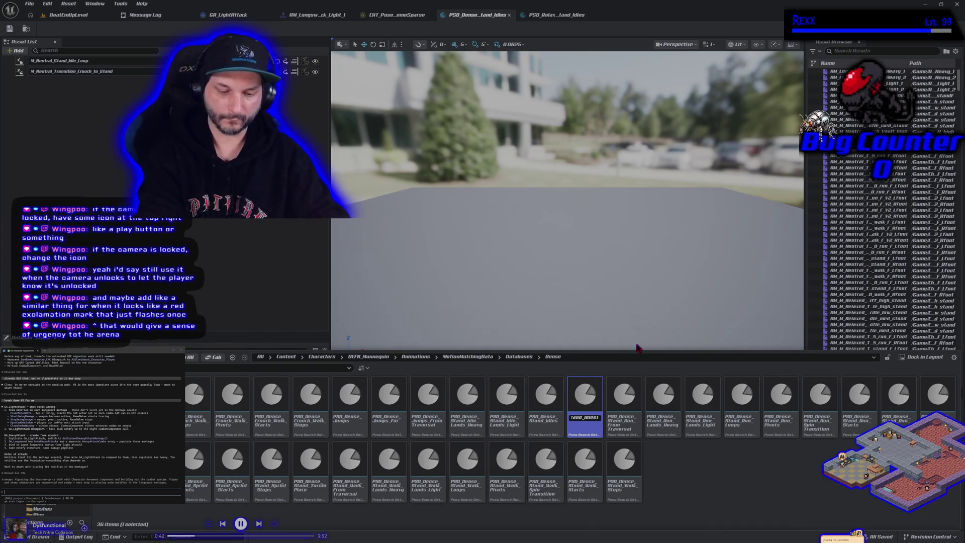
pyautogui.press('BackSpace')
pyautogui.write('_Longs')
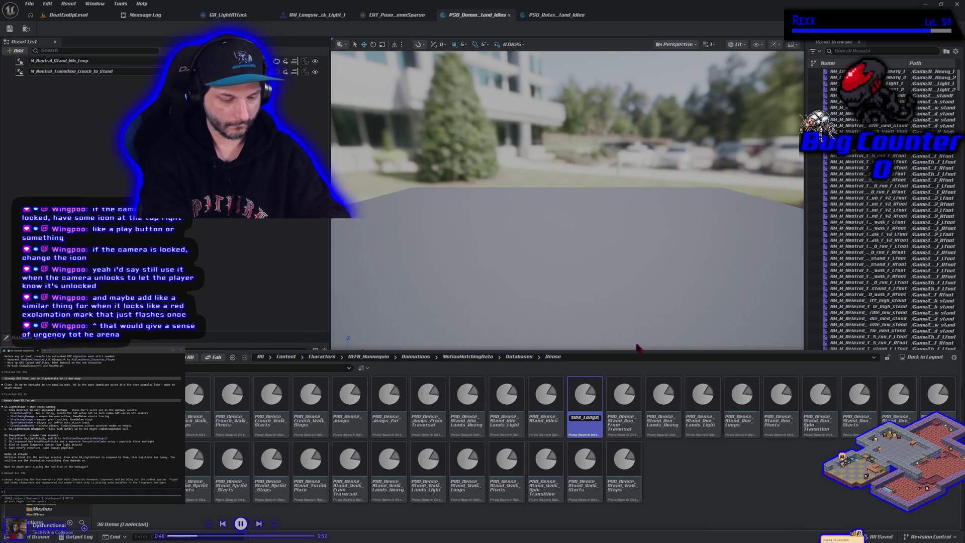
pyautogui.press('Return')
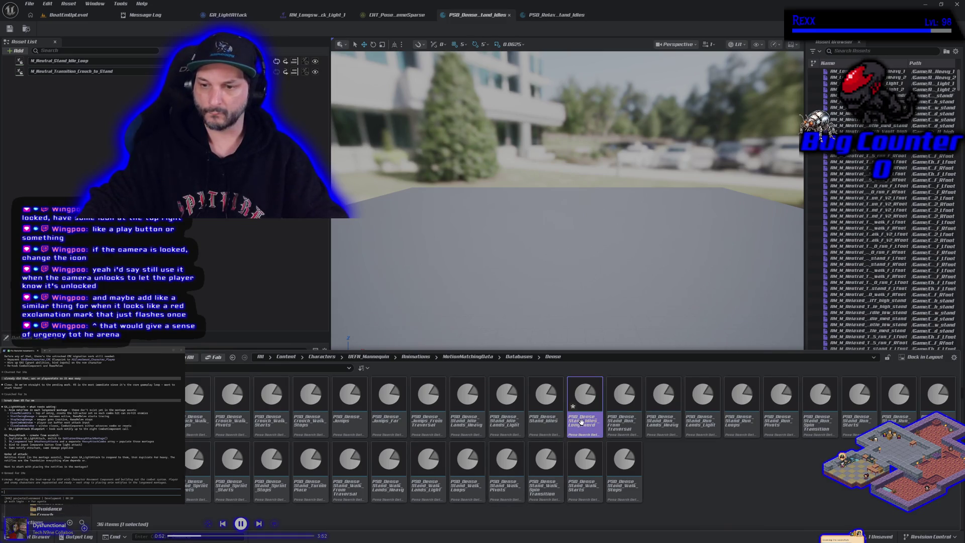
# - Move the Longsword copy into ASG_Content/MotionMatchingData and open that folder
pyautogui.moveTo(584, 402)
pyautogui.mouseDown()
pyautogui.moveTo(301, 457)
pyautogui.moveTo(211, 458)
pyautogui.mouseUp()
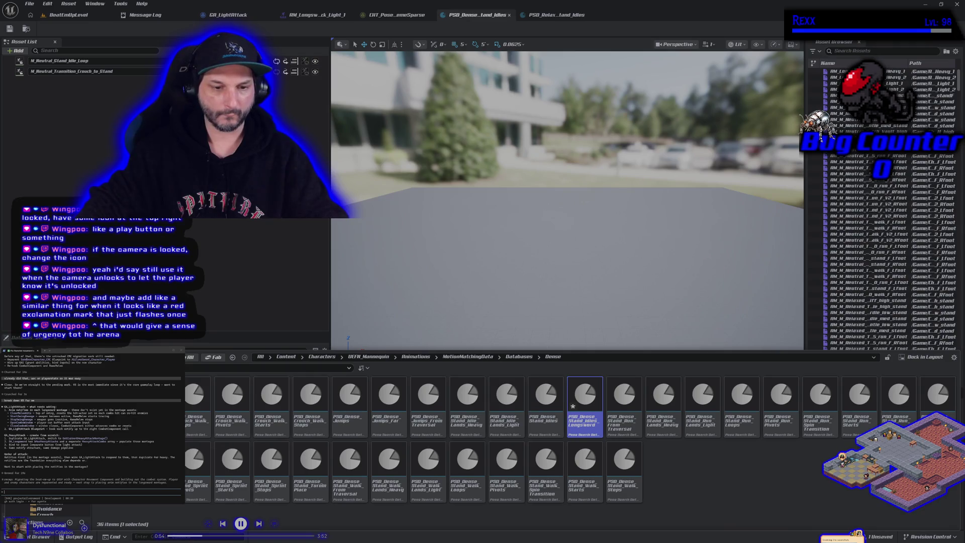
pyautogui.click(221, 484)
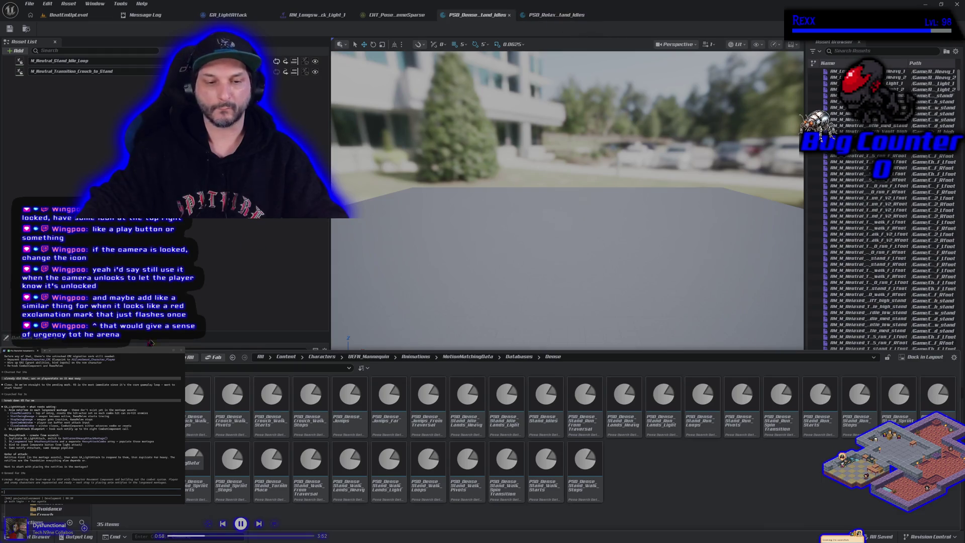
pyautogui.click(126, 459)
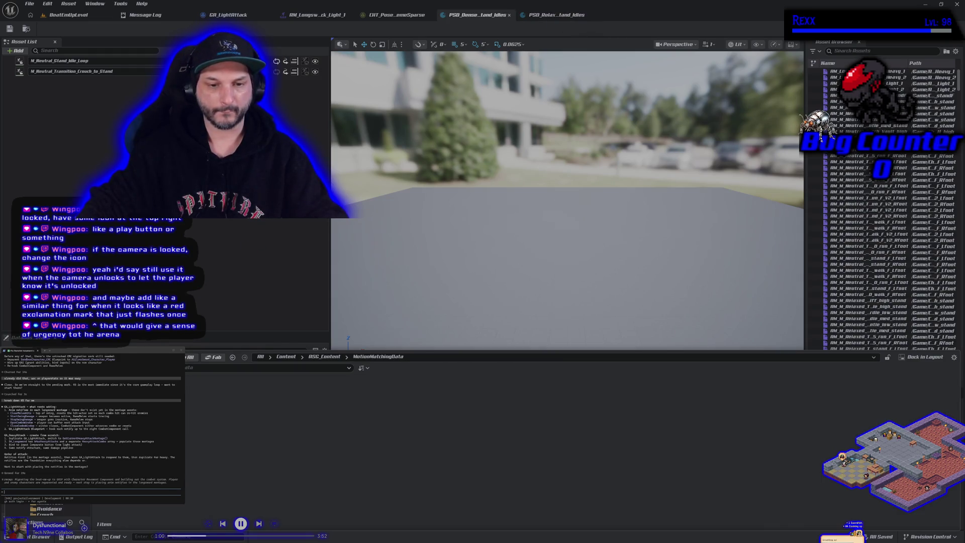
# - Set the Longsword database's first animation to Longs_Idle1 and save it
pyautogui.press('Return')
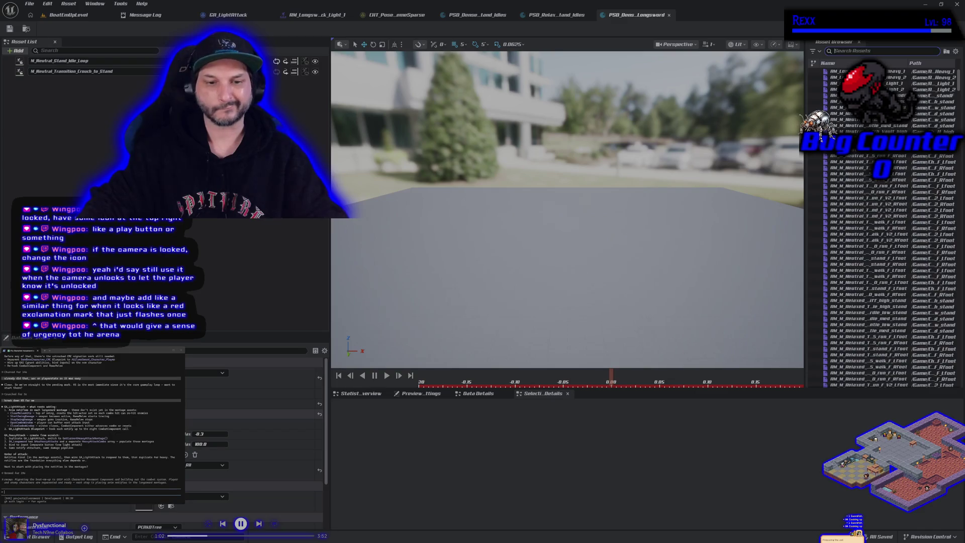
pyautogui.click(128, 65)
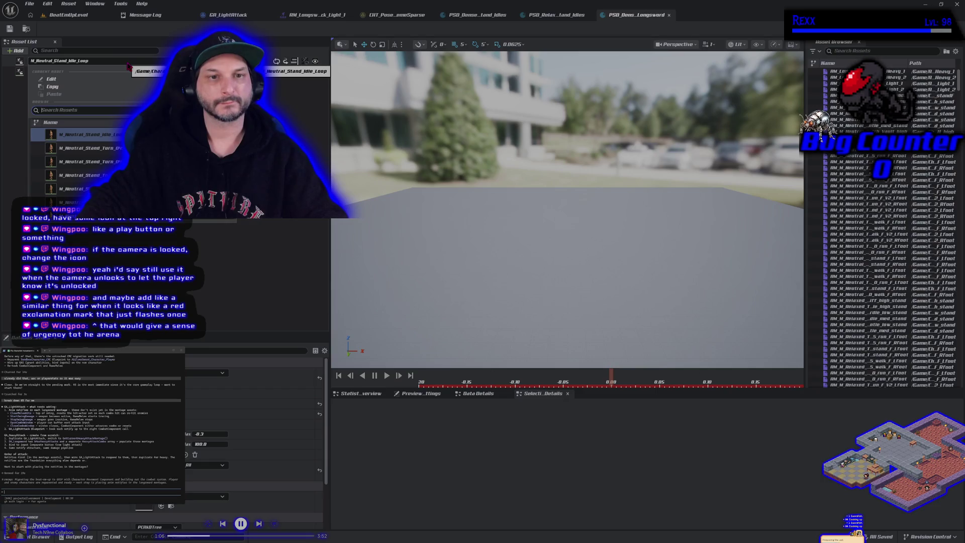
pyautogui.write('idle long')
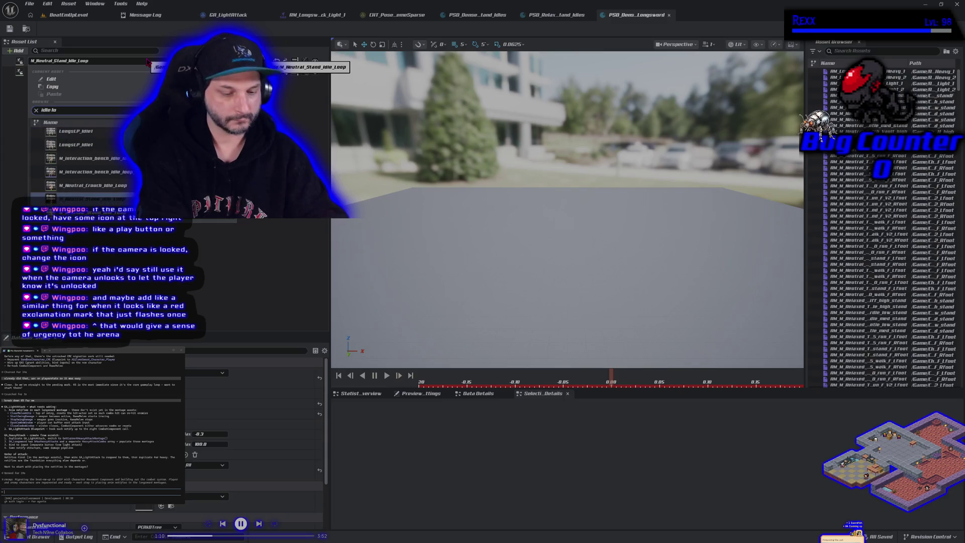
pyautogui.write('sword')
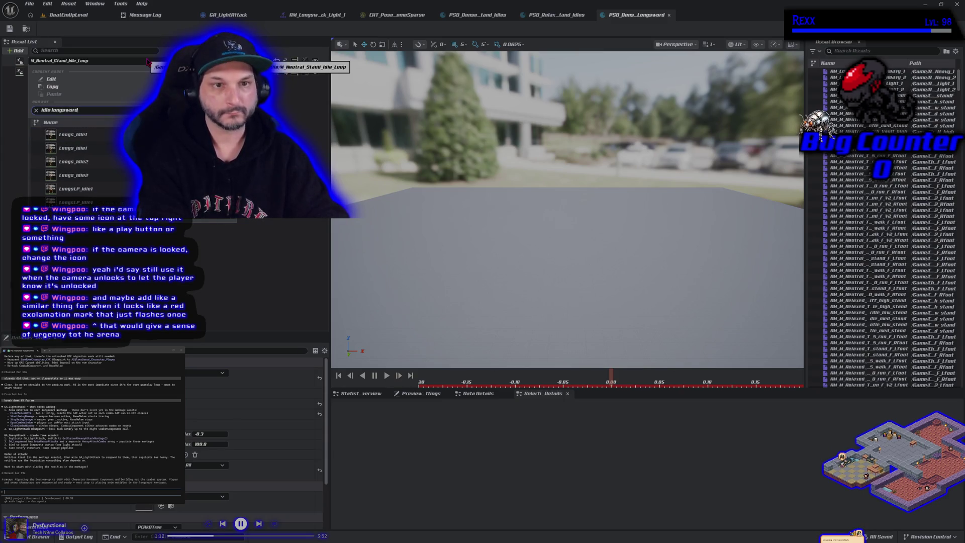
pyautogui.moveTo(94, 135)
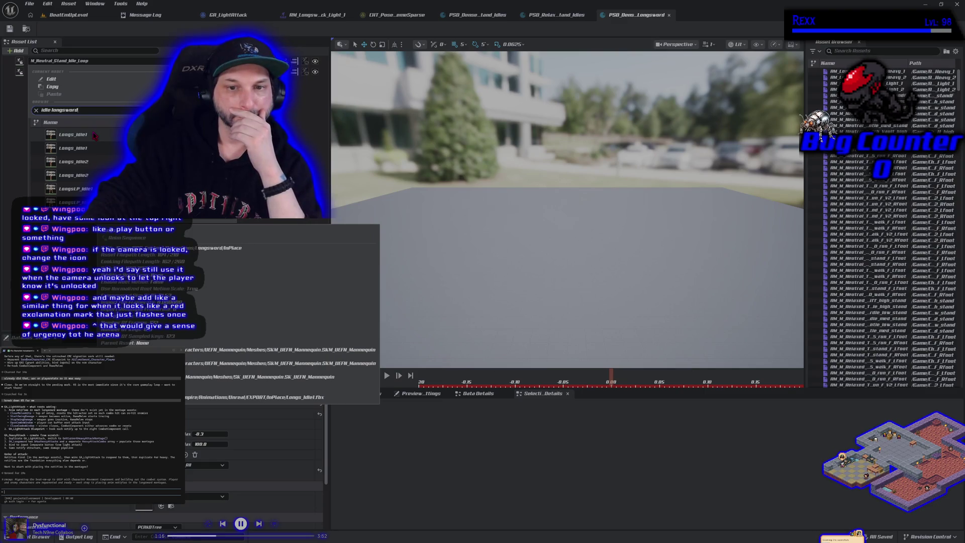
pyautogui.click(94, 136)
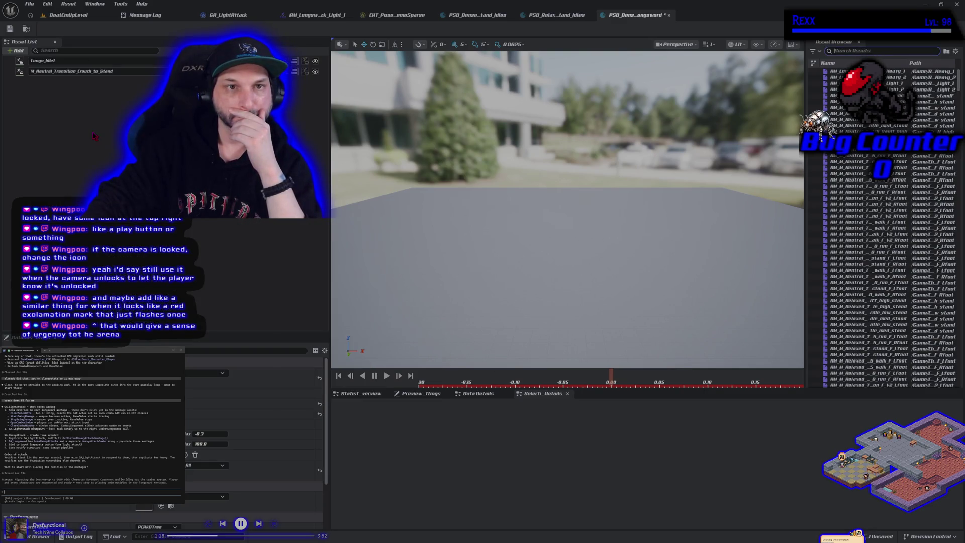
pyautogui.click(11, 29)
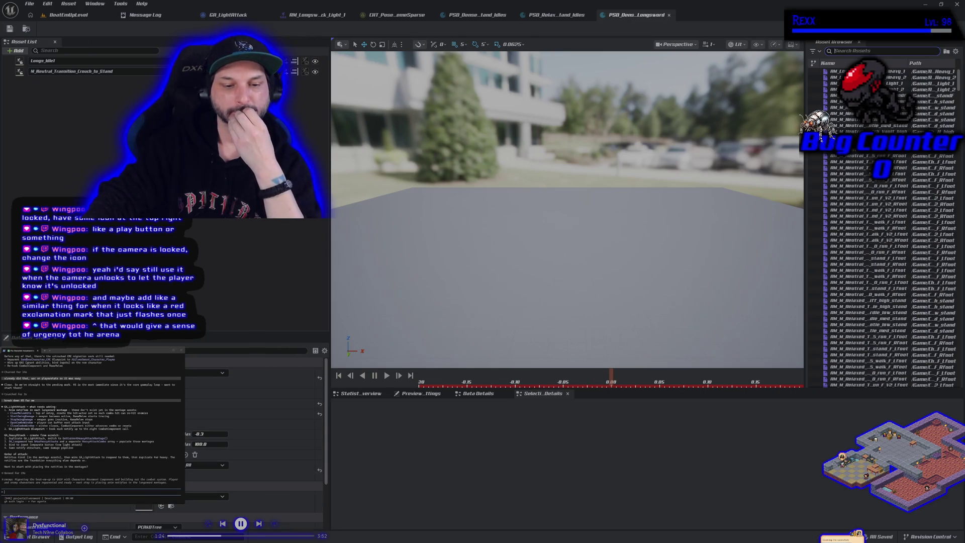
# - Reopen the asset browser and go up to the ASG_Content folder
pyautogui.click(43, 536)
pyautogui.click(44, 537)
pyautogui.click(43, 537)
pyautogui.click(324, 356)
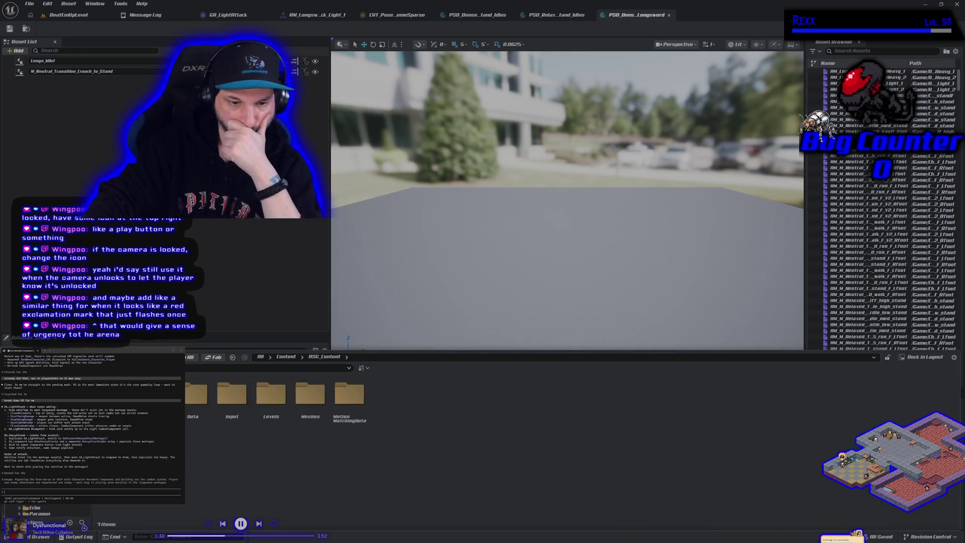
# - Open the CHT_PoseSearchDatabases_Dense chooser table from the MotionMatchingData folder
pyautogui.doubleClick(349, 394)
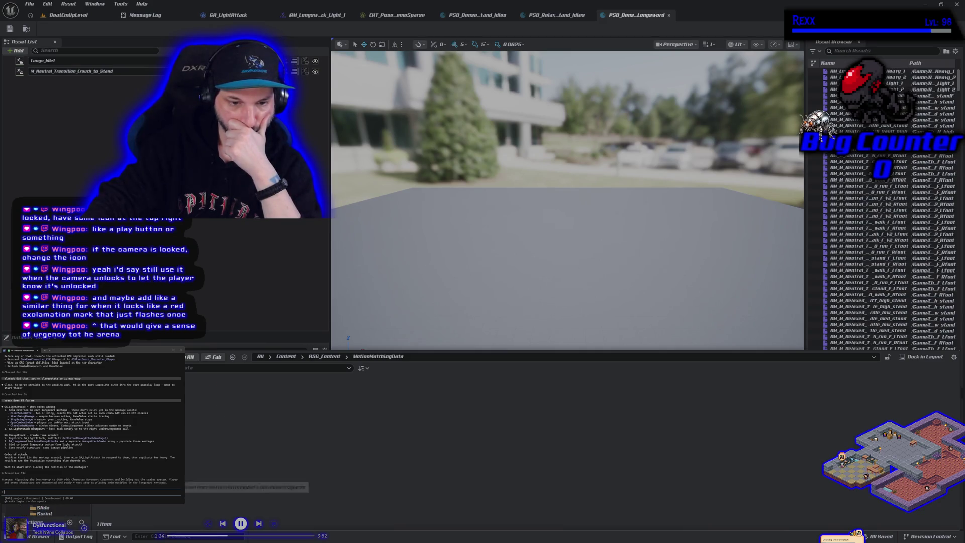
pyautogui.doubleClick(161, 397)
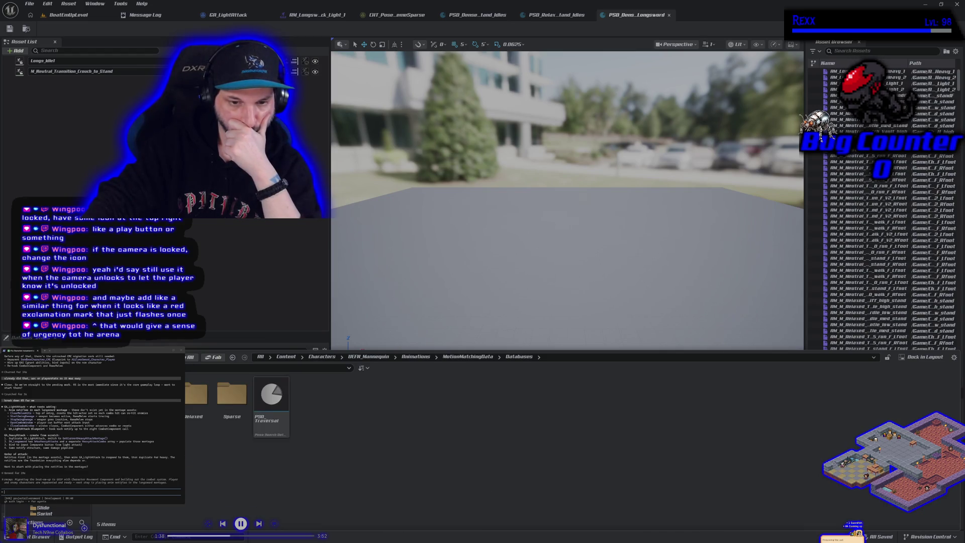
pyautogui.click(468, 357)
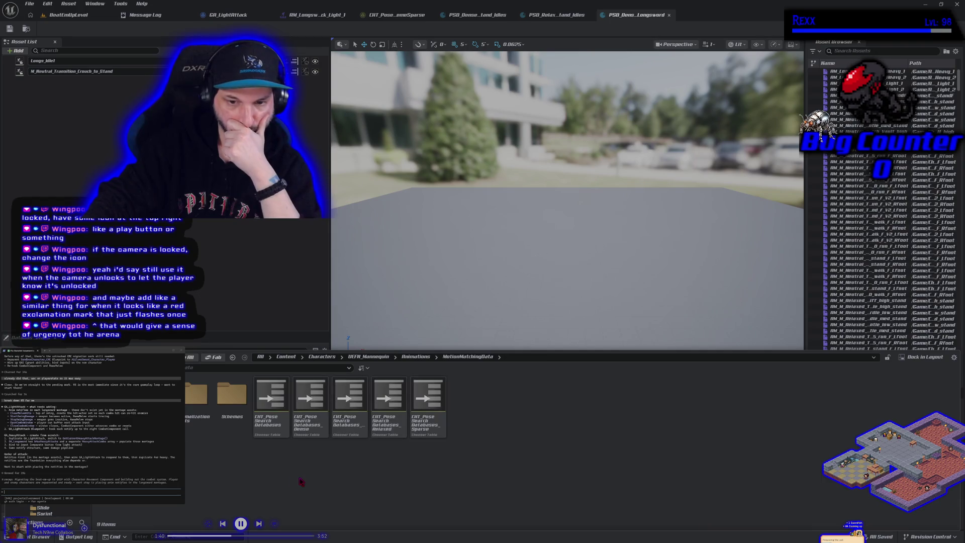
pyautogui.doubleClick(305, 426)
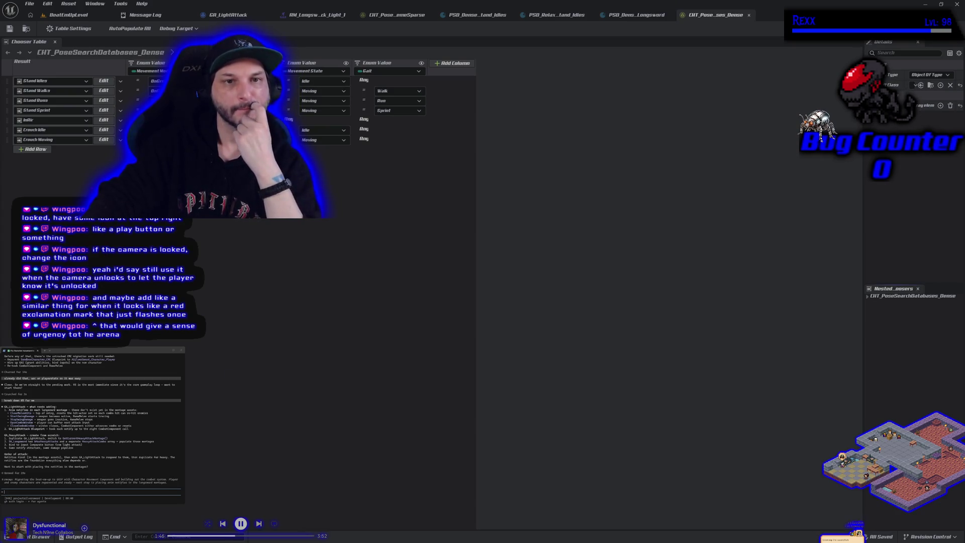
# - Point the Stand Idles nested chooser's first row at the Longsword idles database, save, return to level
pyautogui.click(84, 84)
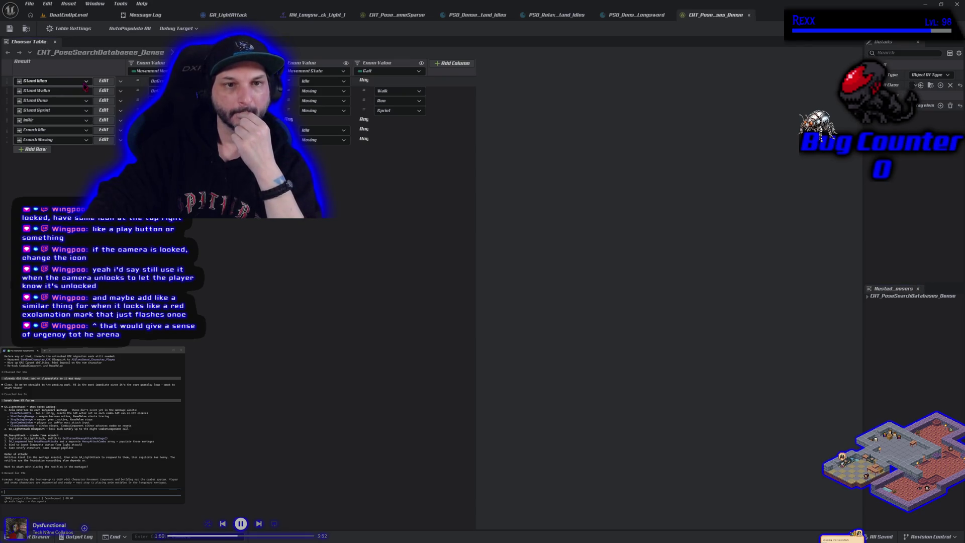
pyautogui.moveTo(83, 115)
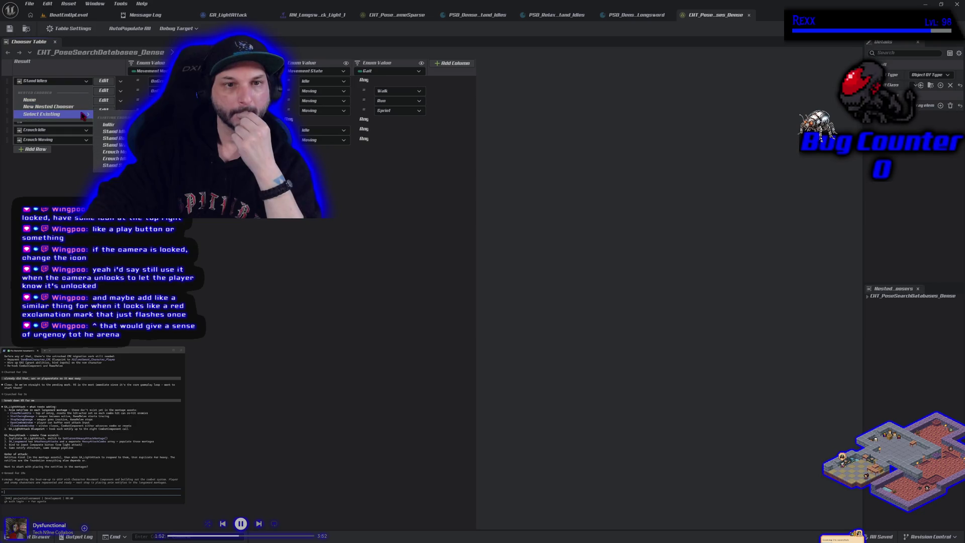
pyautogui.click(103, 97)
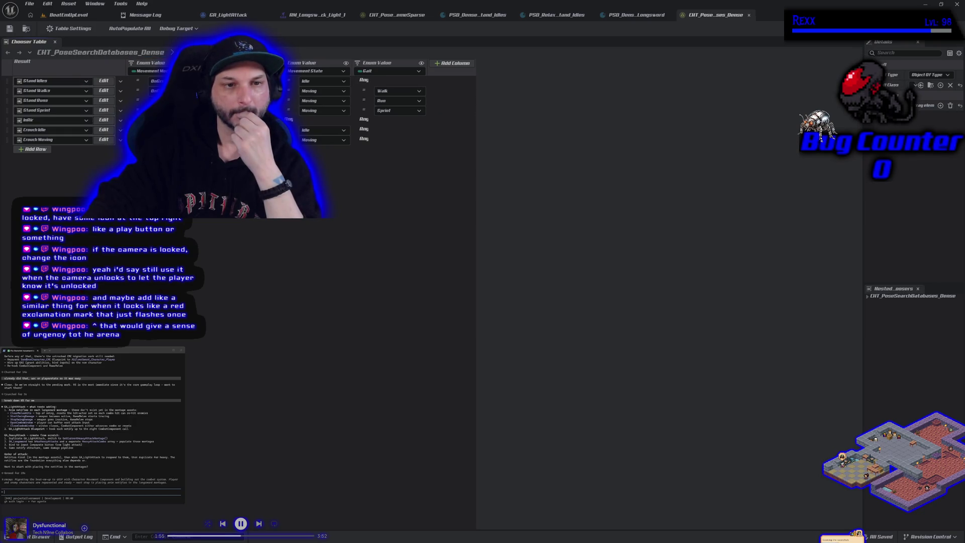
pyautogui.click(103, 93)
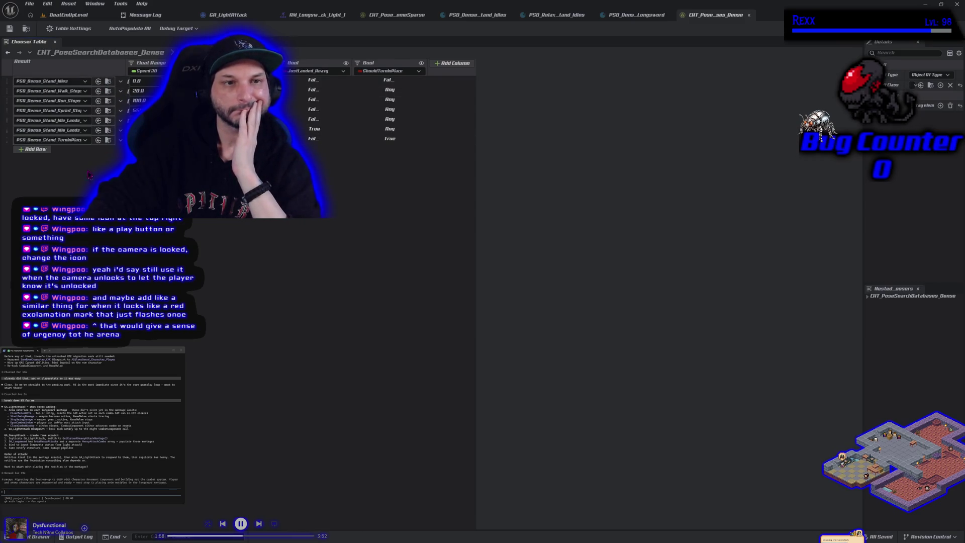
pyautogui.click(85, 81)
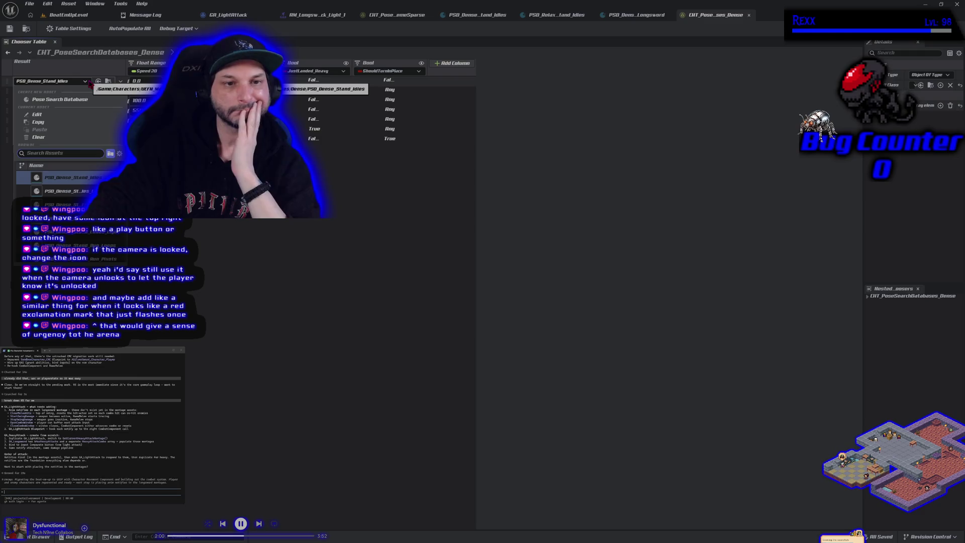
pyautogui.click(26, 191)
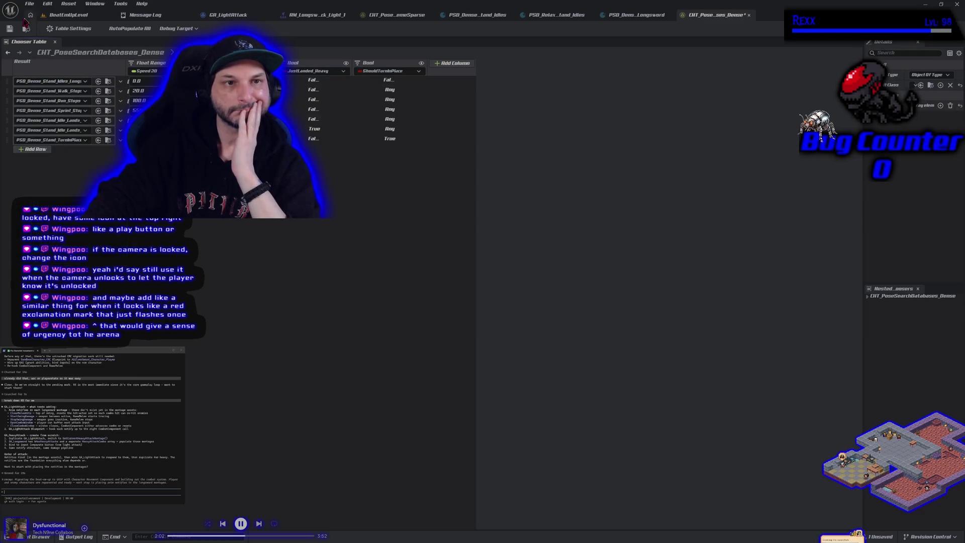
pyautogui.click(10, 29)
pyautogui.click(68, 14)
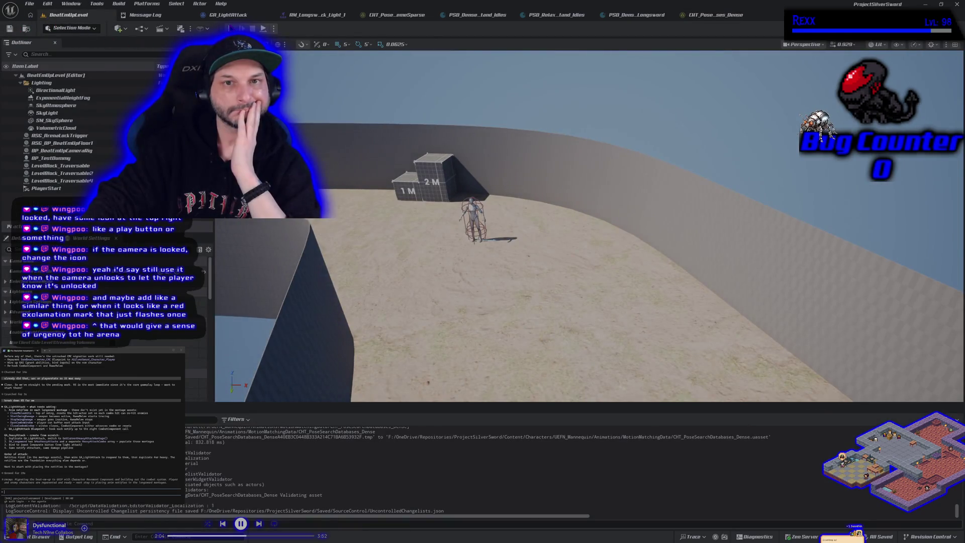
pyautogui.hotkey('alt', 'p')
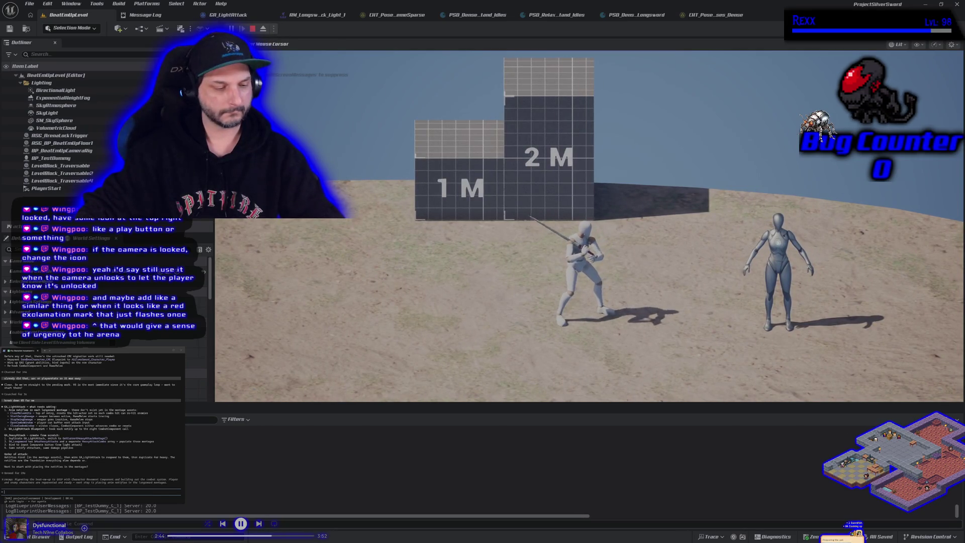
pyautogui.press('Escape')
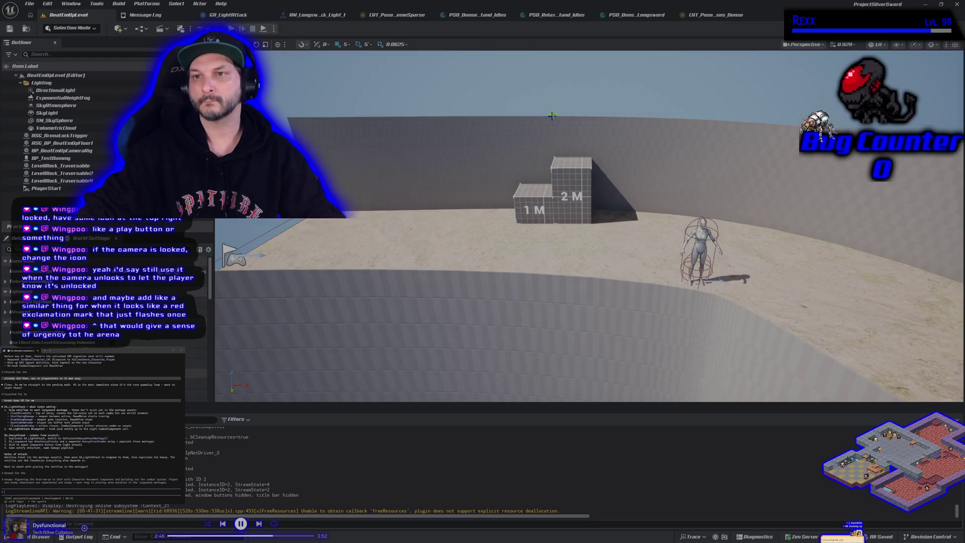
# - Close the Dense and Relaxed stand-idles database tabs
pyautogui.click(483, 16)
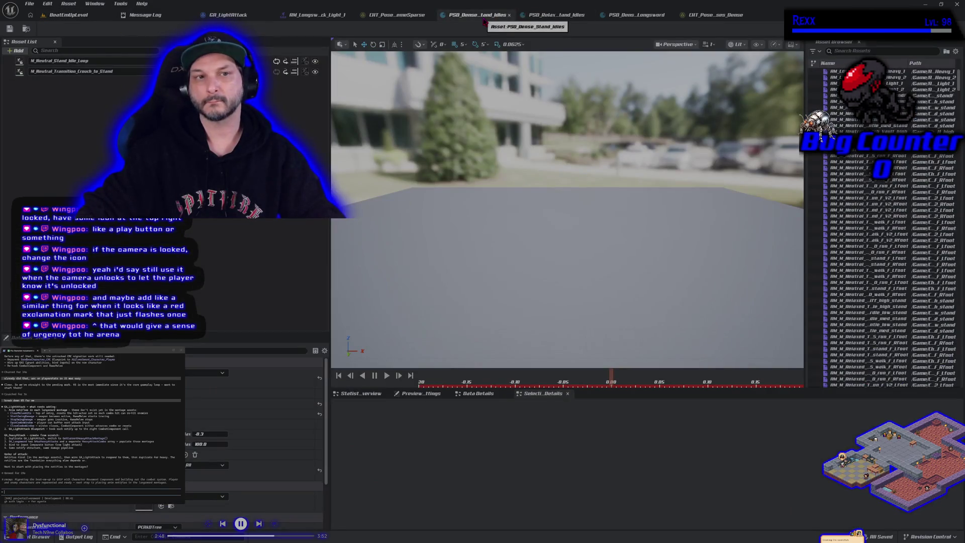
pyautogui.middleClick(484, 20)
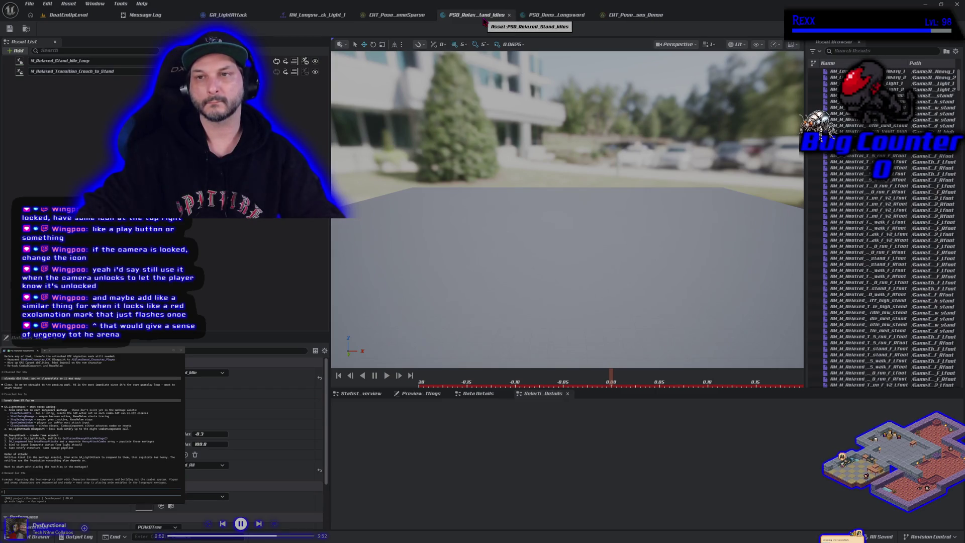
pyautogui.middleClick(484, 20)
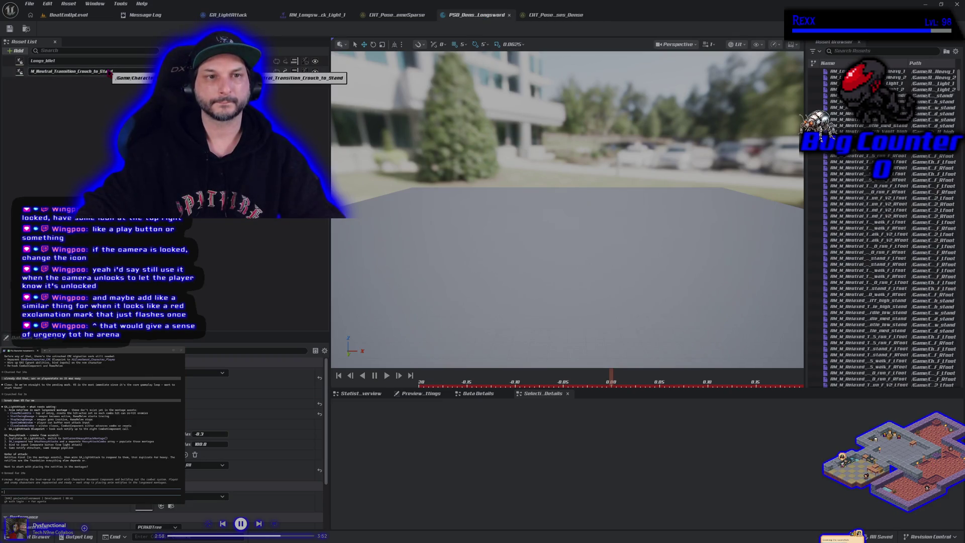
# - Replace the crouch-to-stand animation with Longs_CrouchEnd, save the database, and return to the level
pyautogui.click(110, 72)
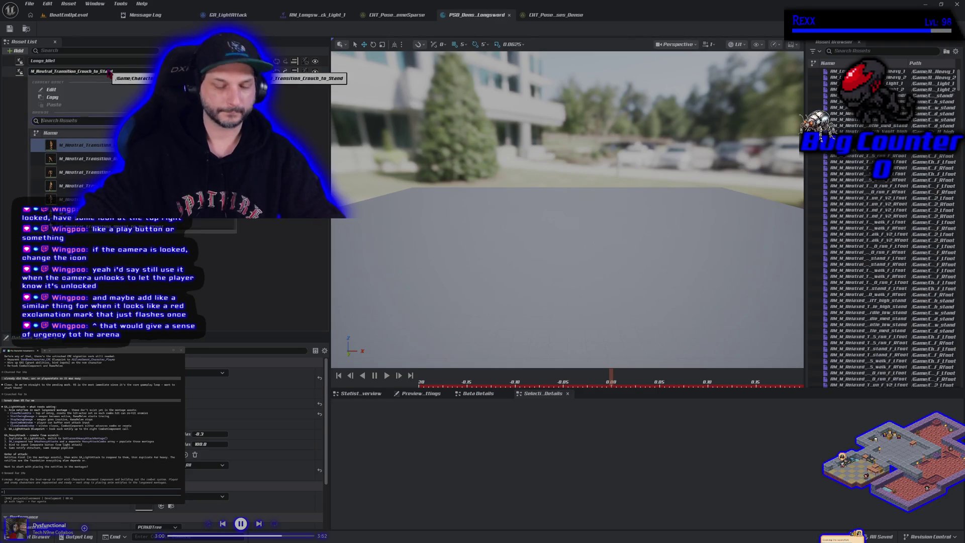
pyautogui.write('longs')
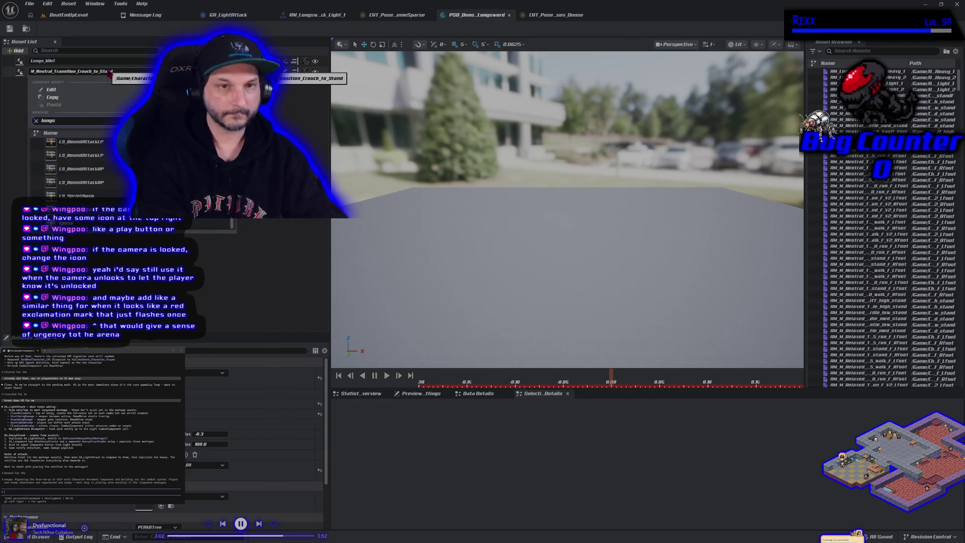
pyautogui.write('_i')
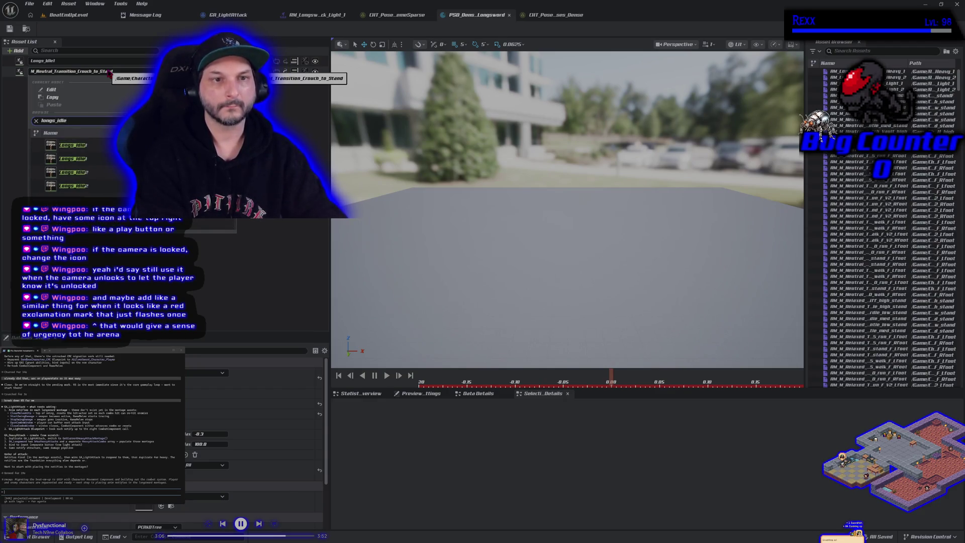
pyautogui.press('BackSpace')
pyautogui.write('uch')
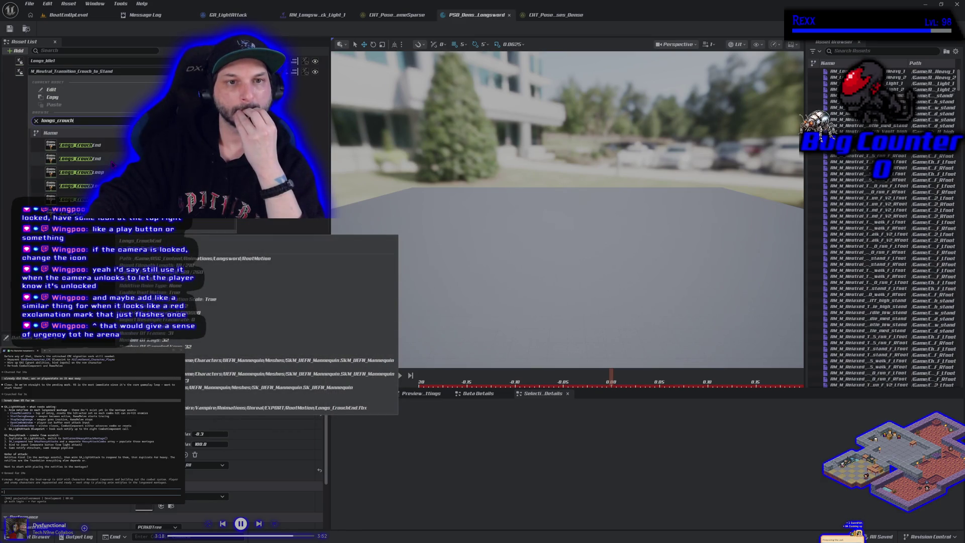
pyautogui.click(81, 146)
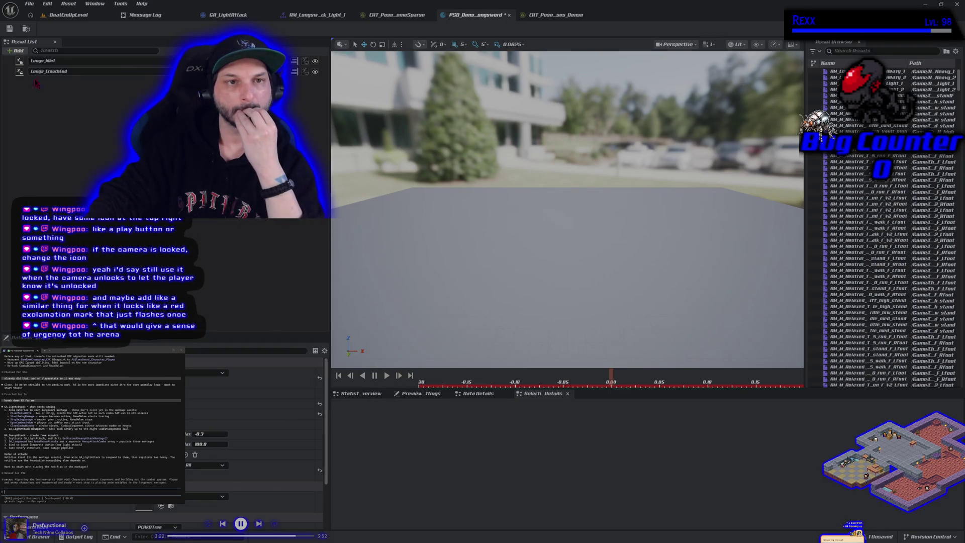
pyautogui.click(9, 29)
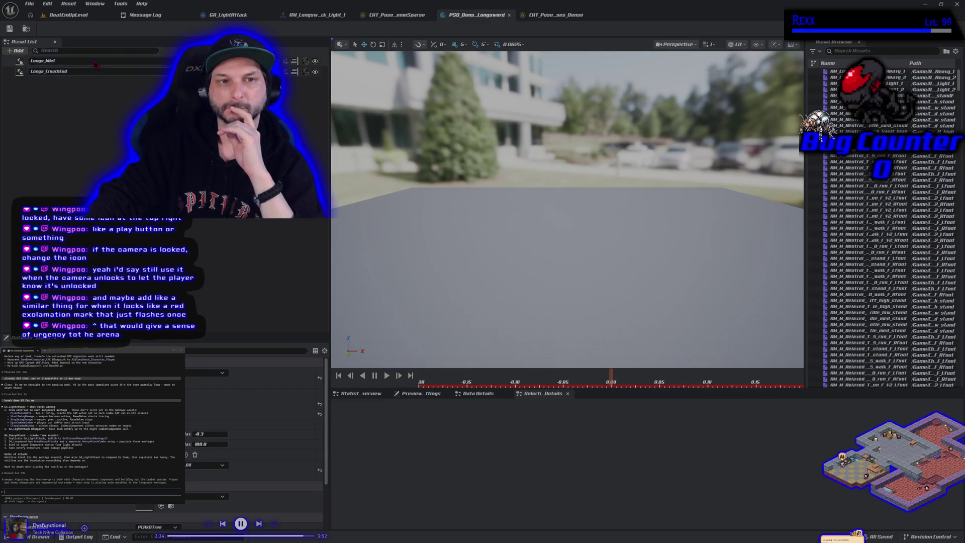
pyautogui.click(68, 14)
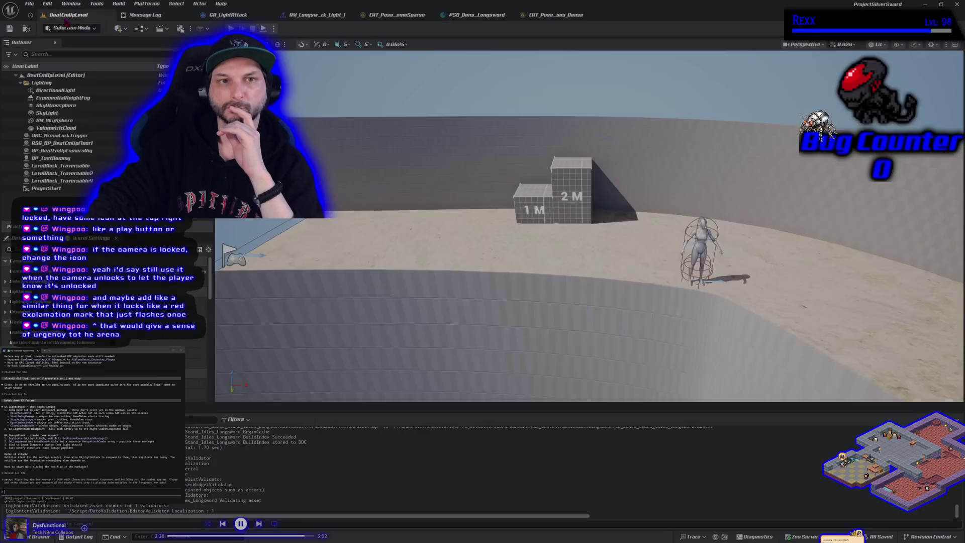
# - Run a quick Play-in-Editor test, then return to CHT_PoseSearchDatabases_Dense
pyautogui.hotkey('alt', 'p')
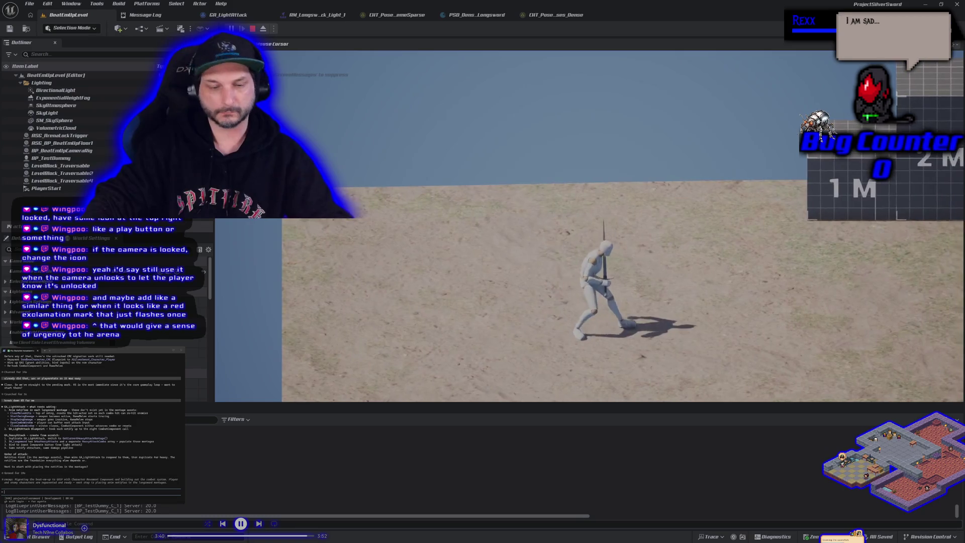
pyautogui.press('Escape')
pyautogui.click(555, 15)
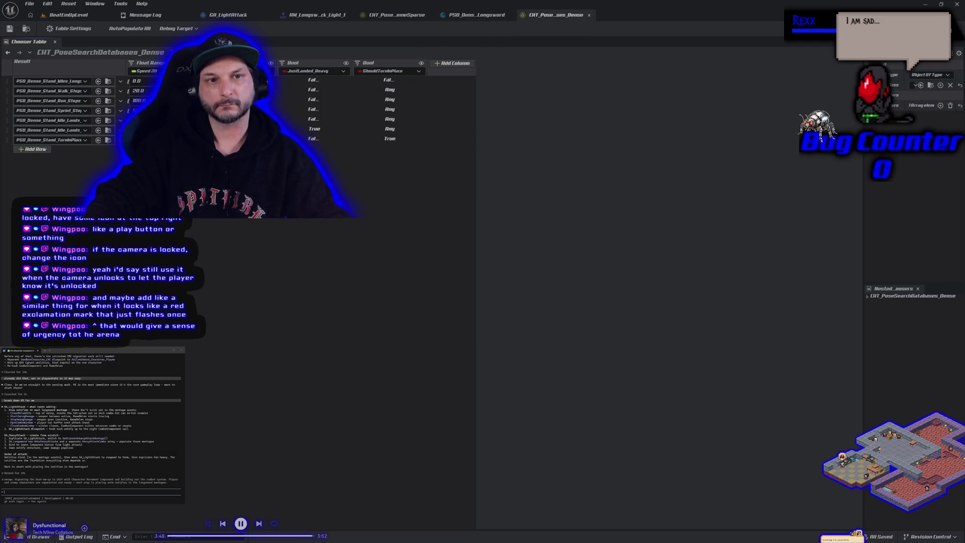
# - Set the chooser's first row to PSD_Dense_Stand_Idles, save, and play-test the level
pyautogui.click(81, 82)
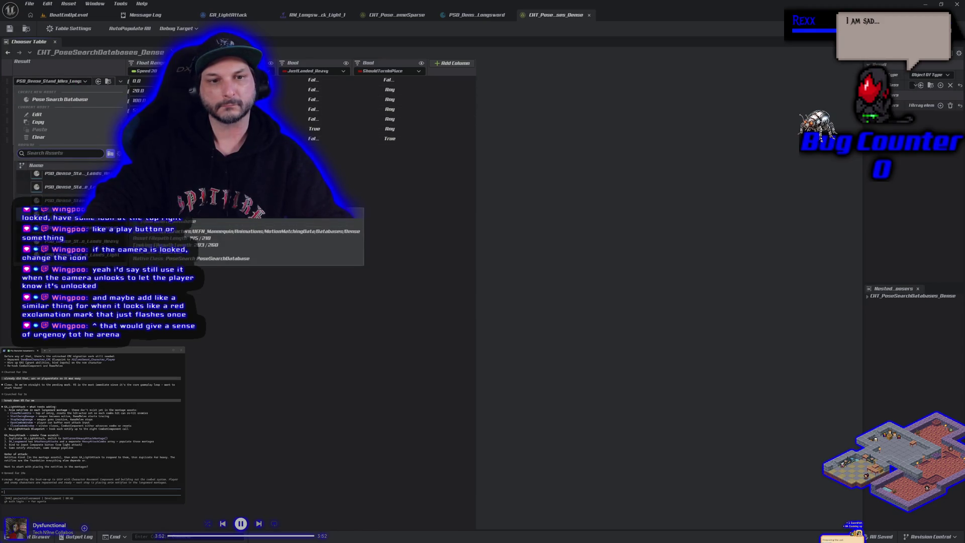
pyautogui.click(60, 200)
pyautogui.click(10, 28)
pyautogui.click(68, 14)
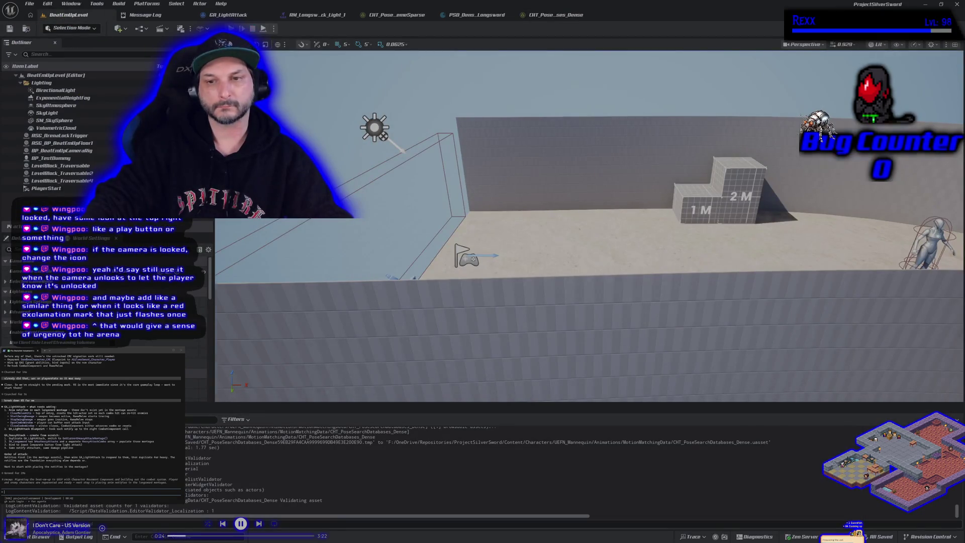
pyautogui.hotkey('alt', 'p')
pyautogui.press('Escape')
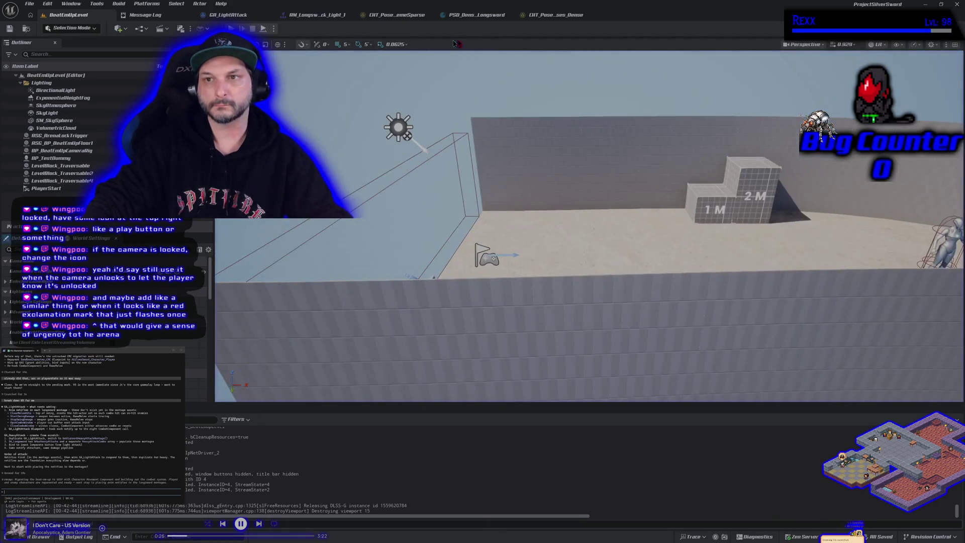
# - Restore the Longsword idles database on the chooser's first row and save
pyautogui.click(537, 16)
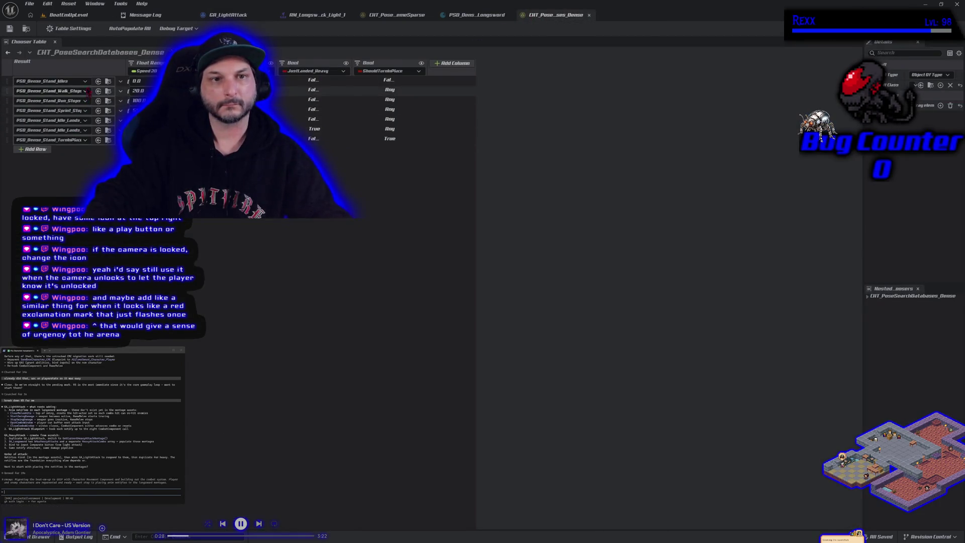
pyautogui.click(85, 81)
pyautogui.click(83, 181)
pyautogui.click(10, 29)
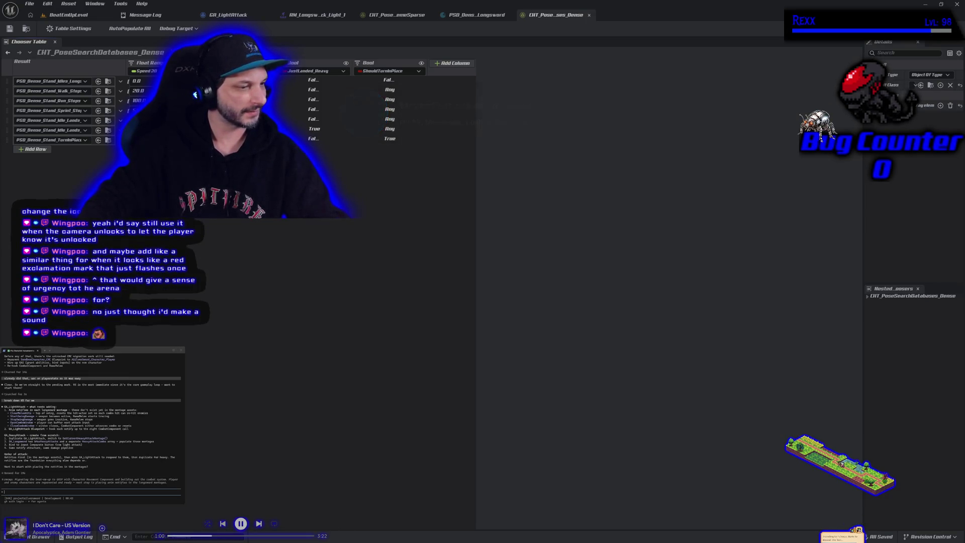
# - Pause the background music and switch to the Microscape game tab in Chrome
pyautogui.press('XF86AudioPlay')
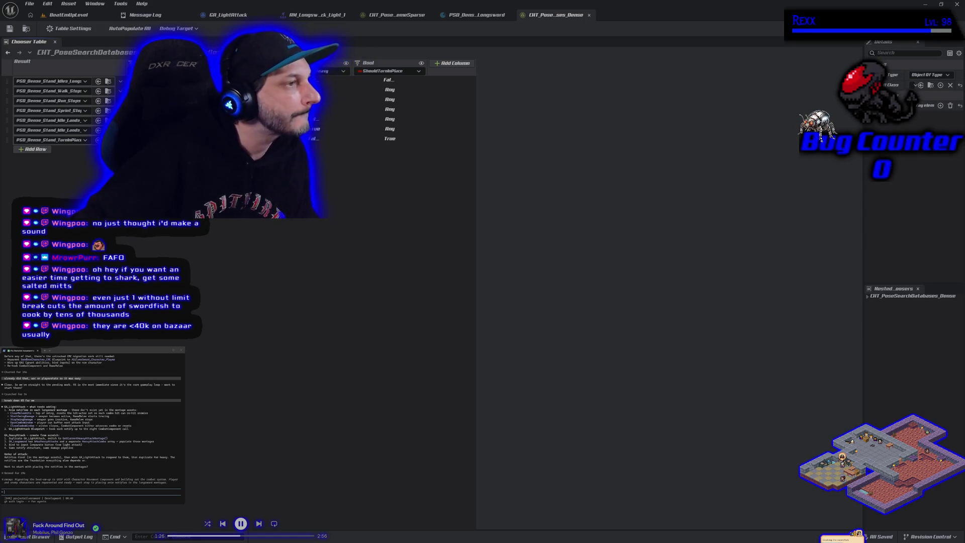
pyautogui.hotkey('alt', 'Tab')
pyautogui.click(206, 93)
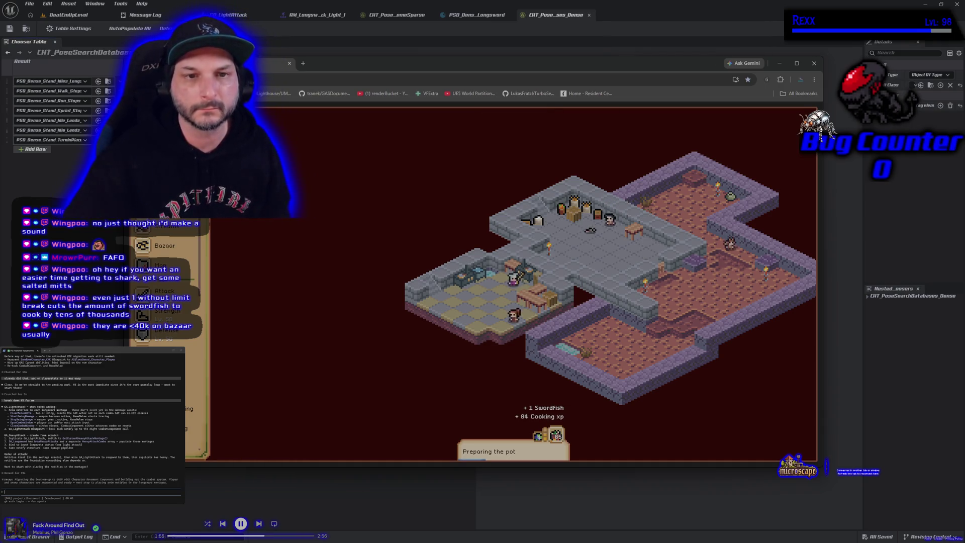
# - Search the Bazaar for 'salted' and inspect the 7 salted mitts offer and Salt Cure ability
pyautogui.click(190, 248)
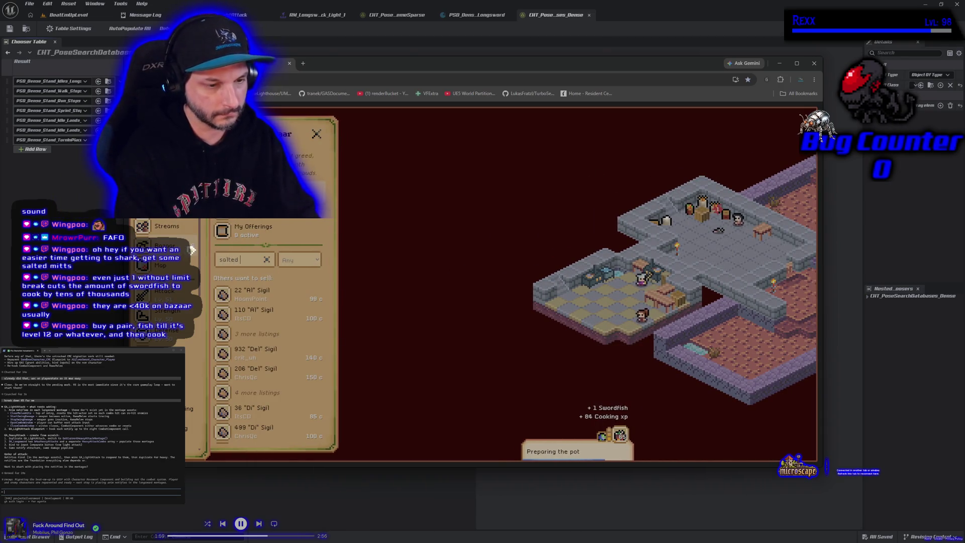
pyautogui.write('salted')
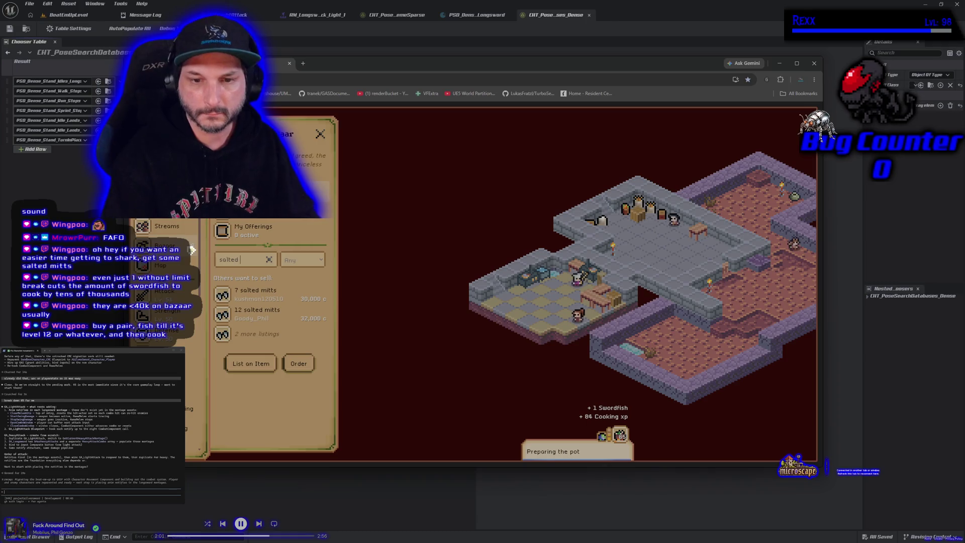
pyautogui.click(281, 297)
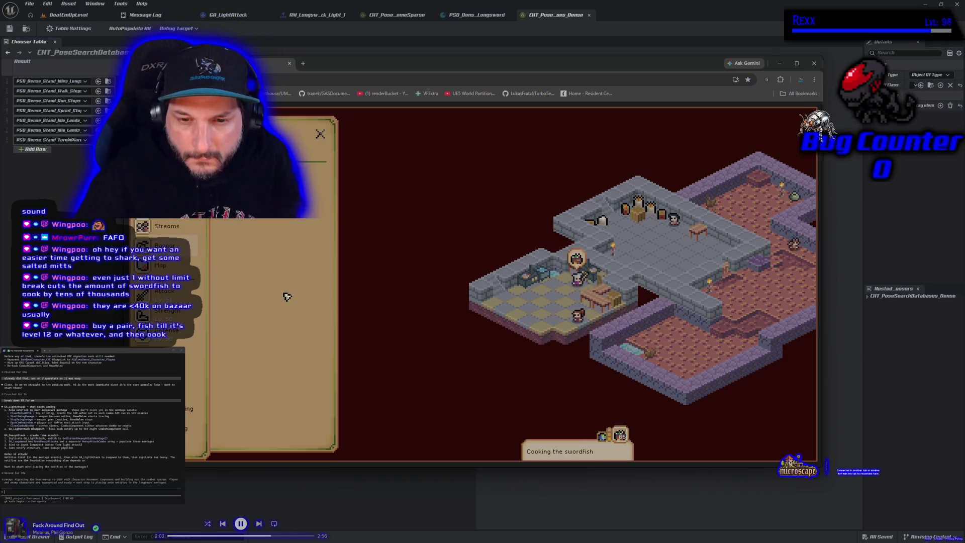
pyautogui.click(311, 205)
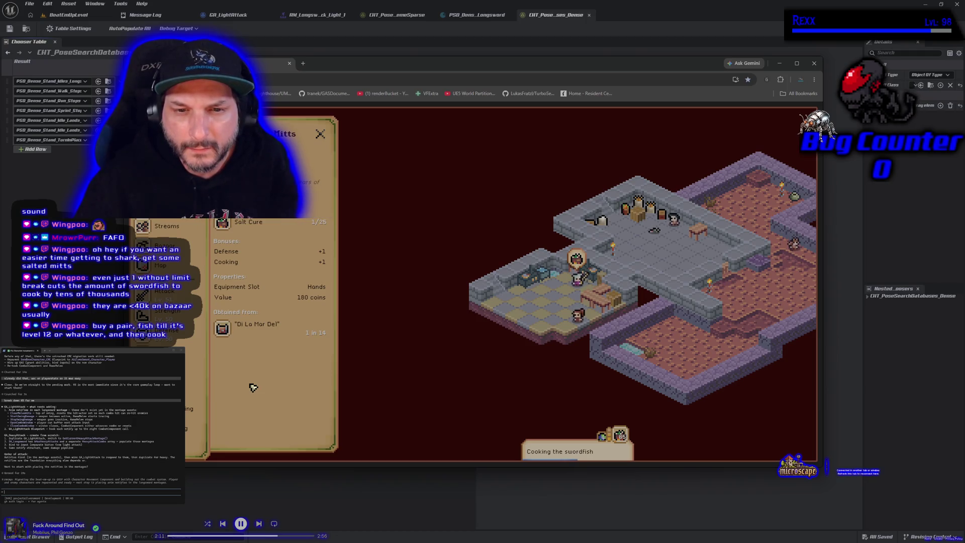
pyautogui.click(284, 230)
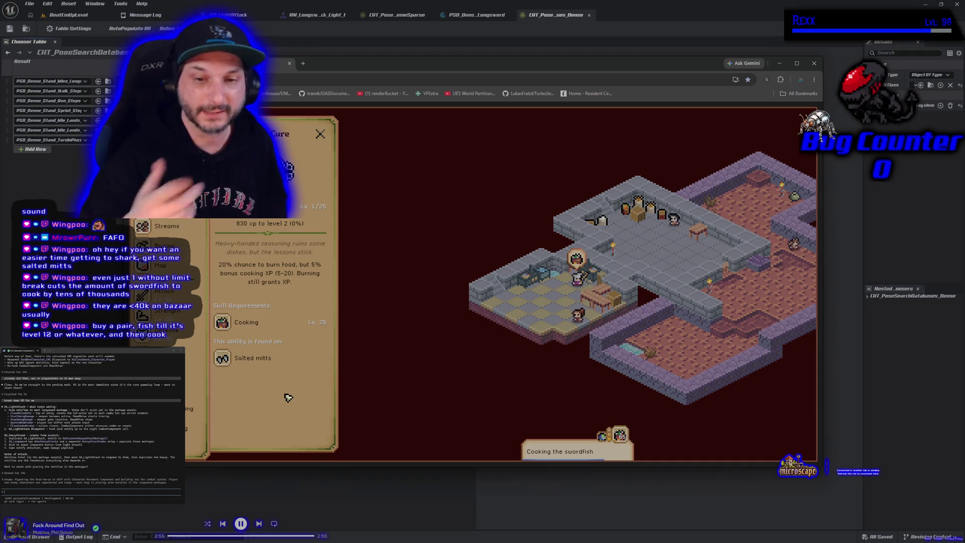
# - Buy one pair of salted mitts from the bazaar offer
pyautogui.click(266, 366)
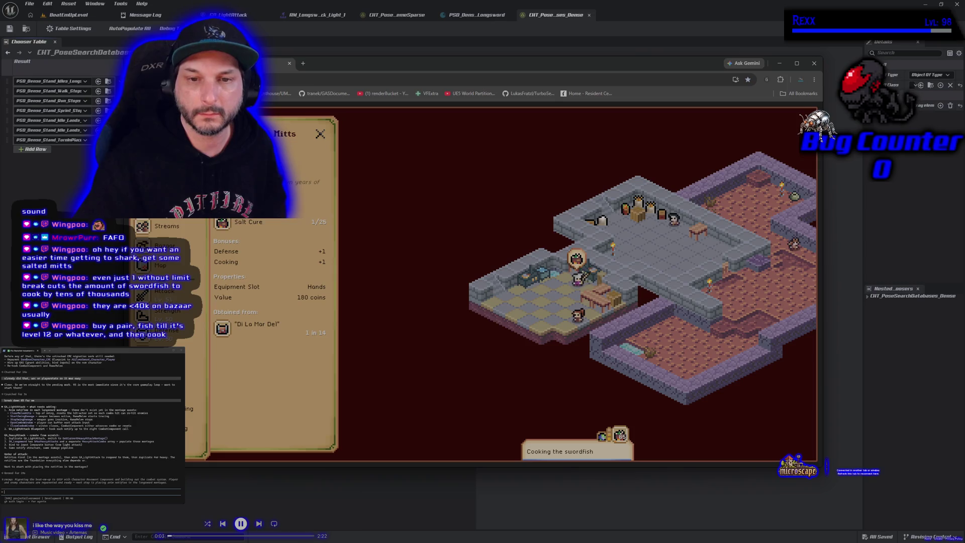
pyautogui.click(241, 222)
pyautogui.click(252, 229)
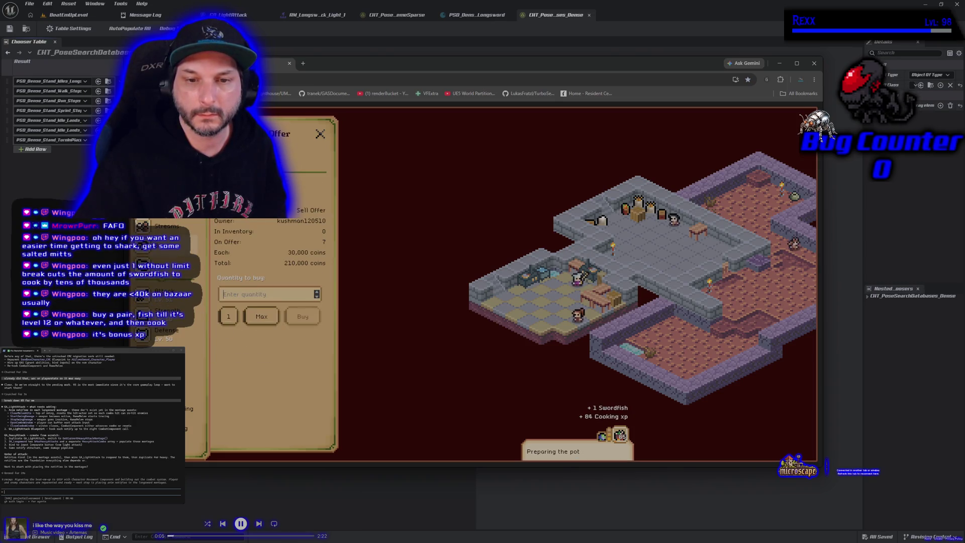
pyautogui.click(230, 316)
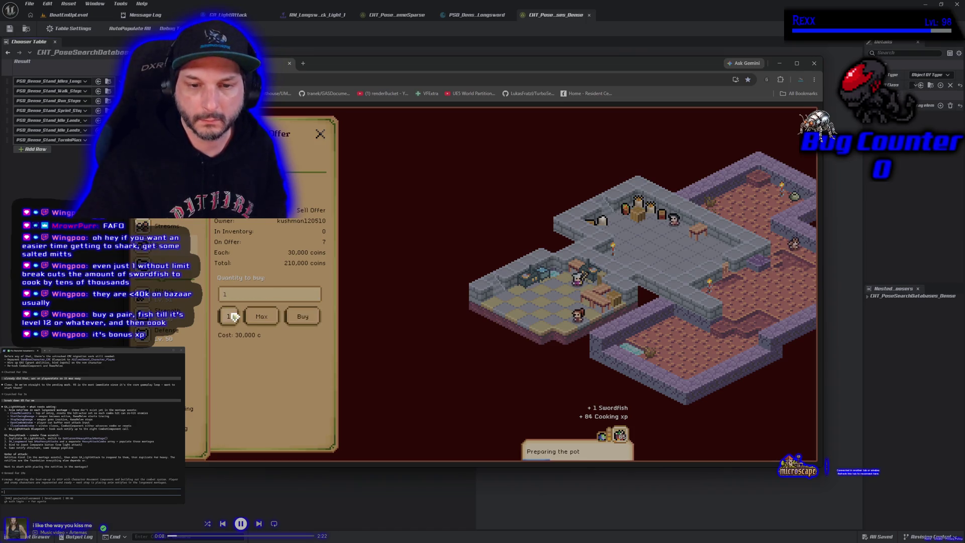
pyautogui.click(304, 318)
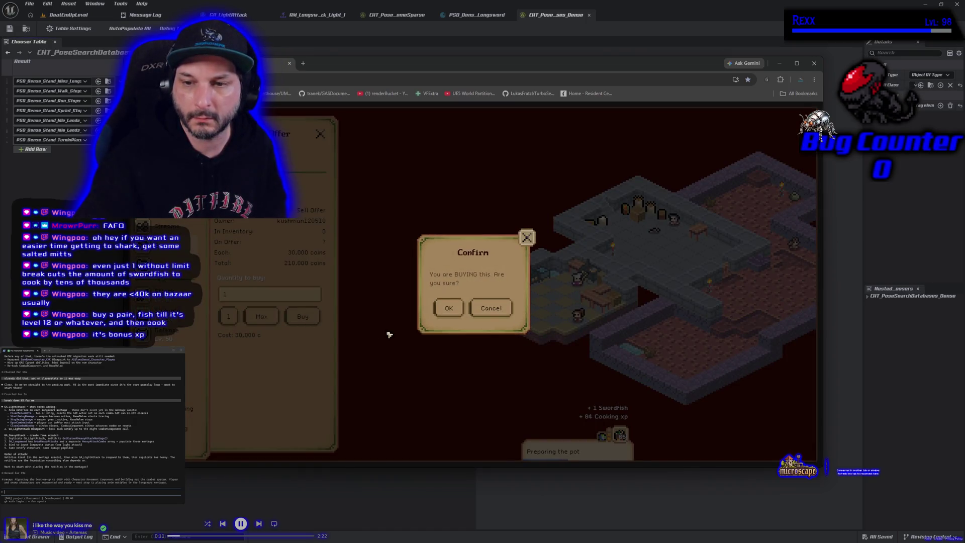
pyautogui.click(447, 312)
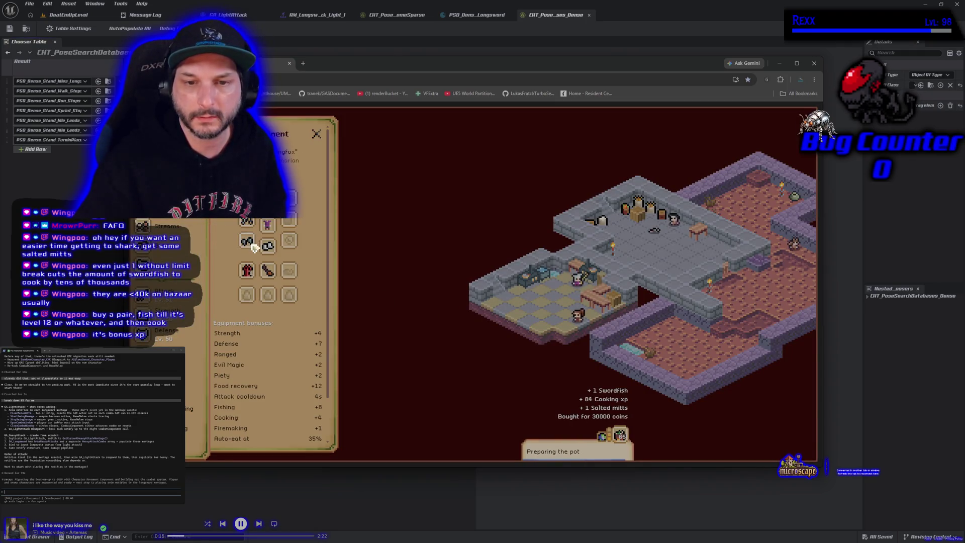
# - Swap the worn Ash Gloves for the Salted mitts in the Hands slot, then hide Chrome
pyautogui.click(250, 246)
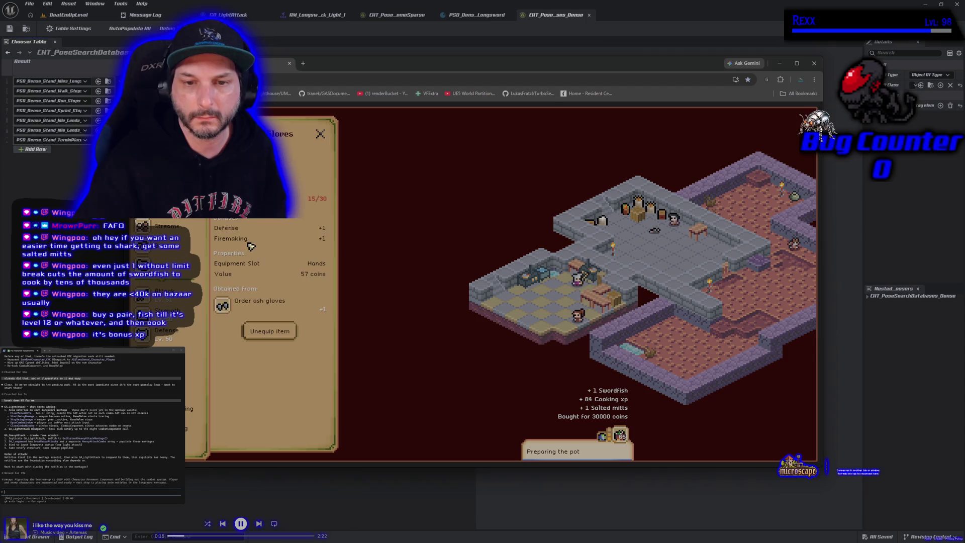
pyautogui.click(224, 309)
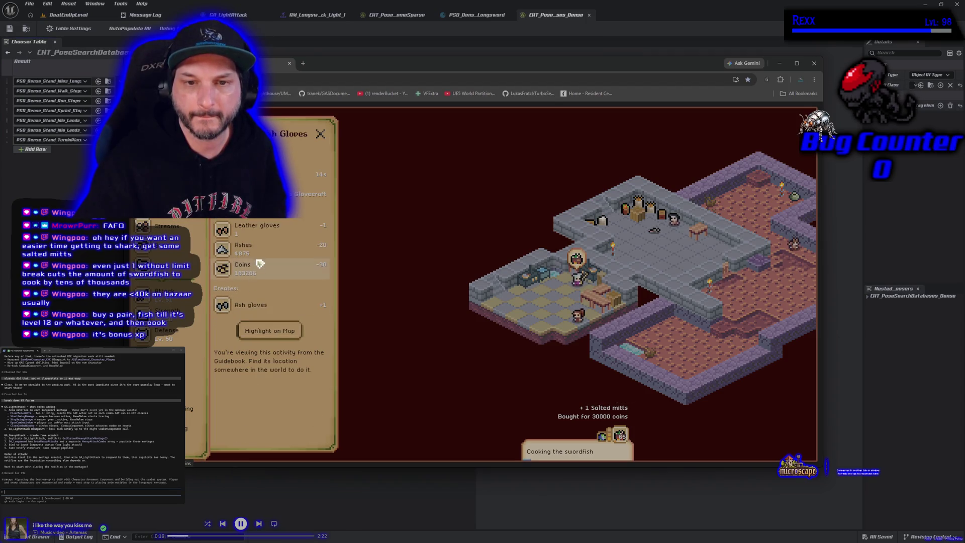
pyautogui.press('Escape')
pyautogui.click(247, 242)
pyautogui.click(276, 333)
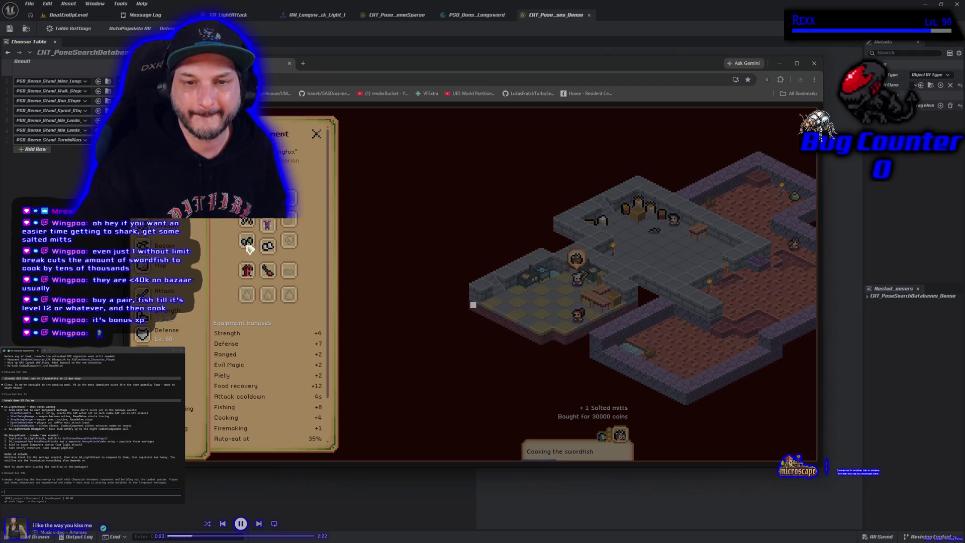
pyautogui.click(247, 244)
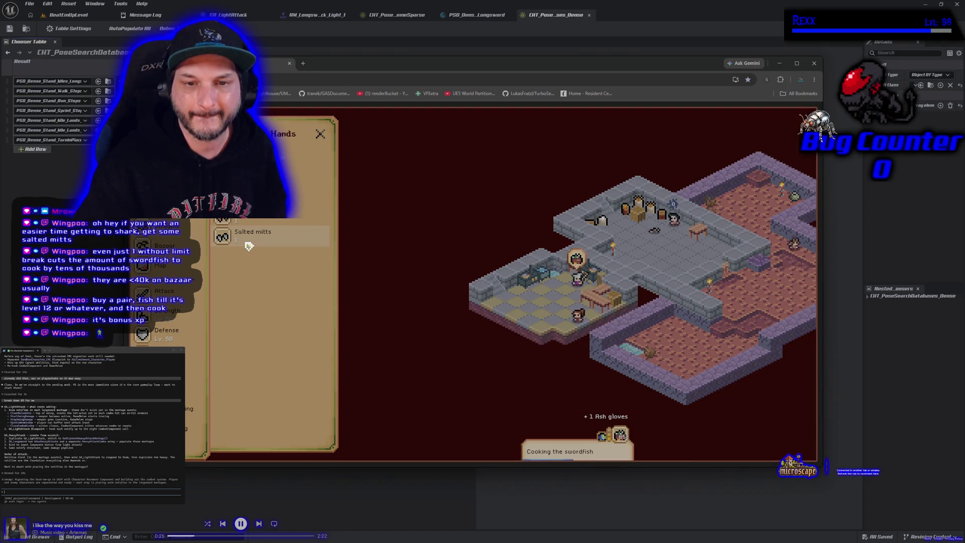
pyautogui.click(248, 245)
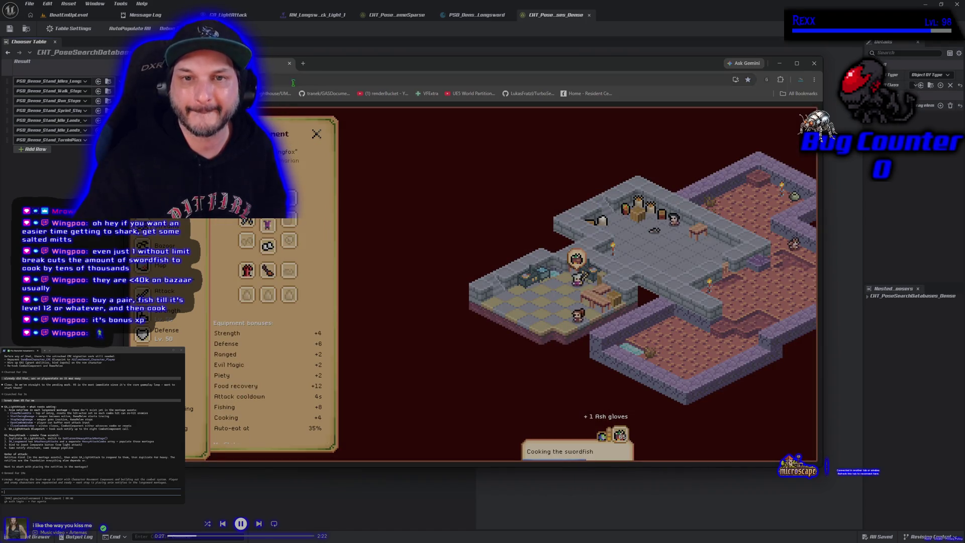
pyautogui.hotkey('alt', 'Tab')
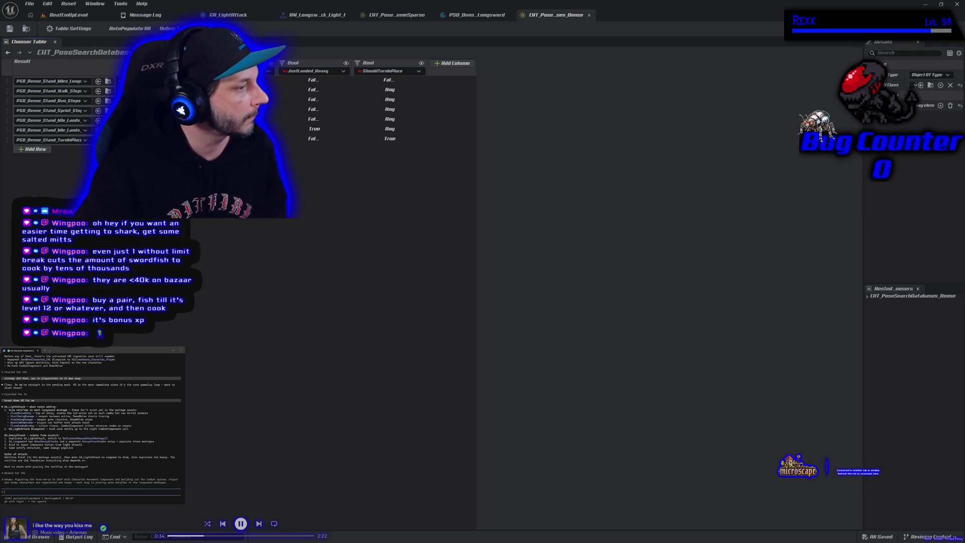
# - Play-test BeatEmUpLevel briefly, stop it with Esc, then switch over to Chrome
pyautogui.hotkey('alt', 'p')
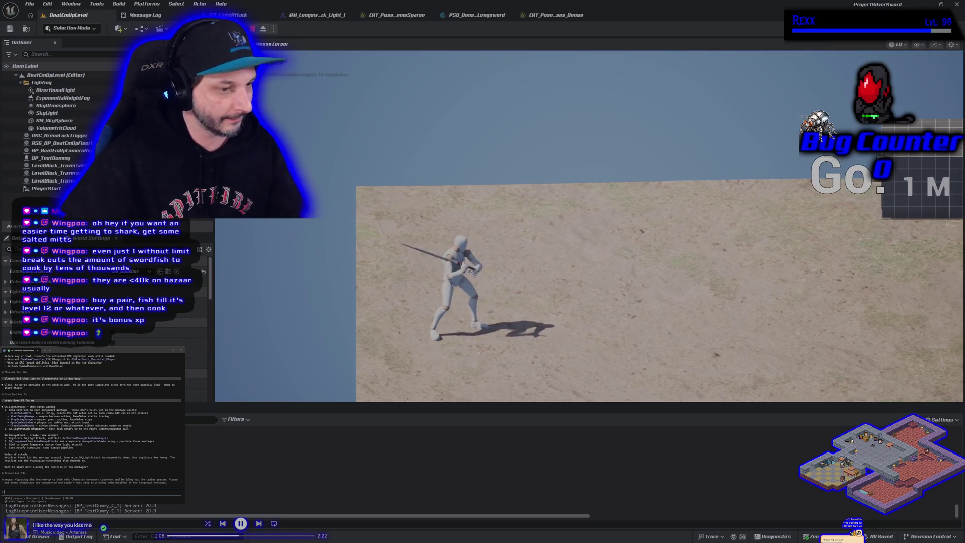
pyautogui.press('Escape')
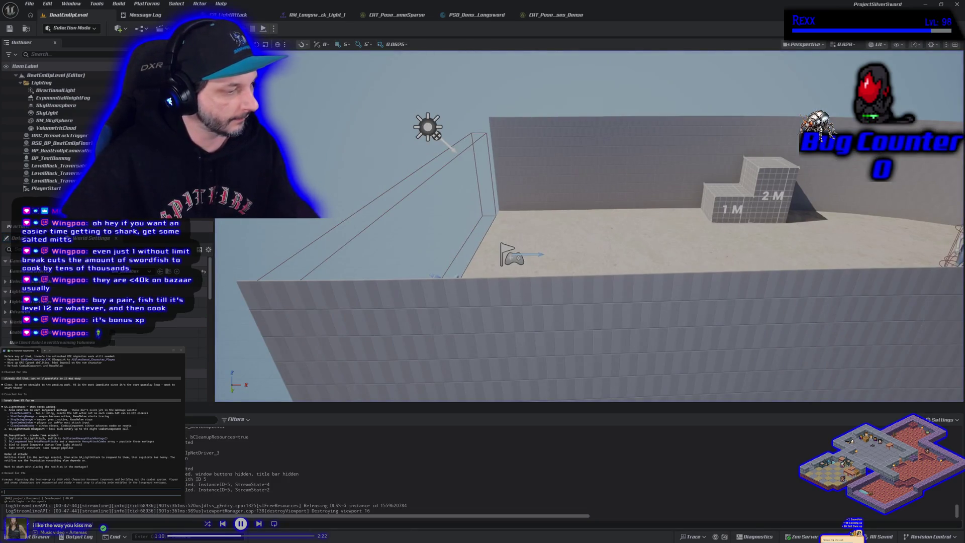
pyautogui.hotkey('alt', 'Tab')
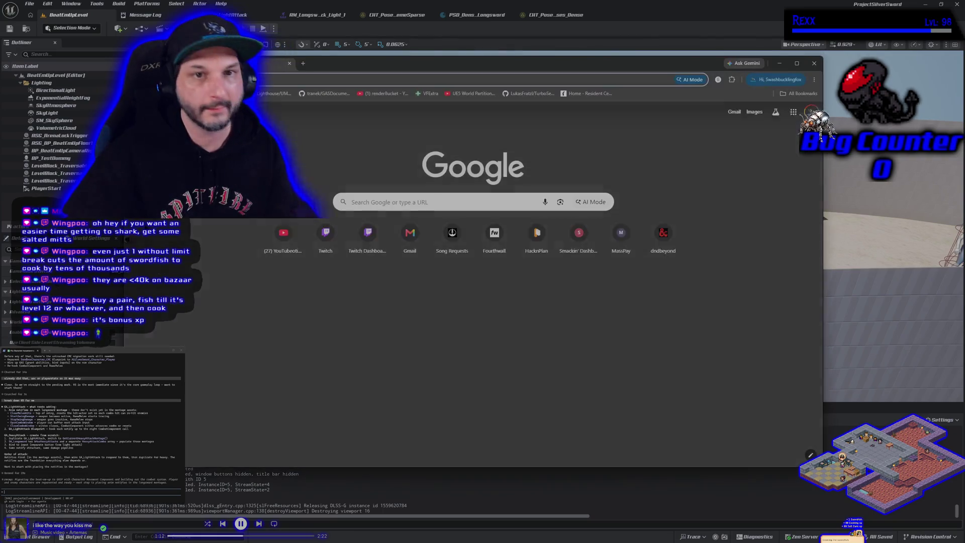
# - Load Microscape and open the Fishing > Swordfish entry in the guidebook
pyautogui.press('Return')
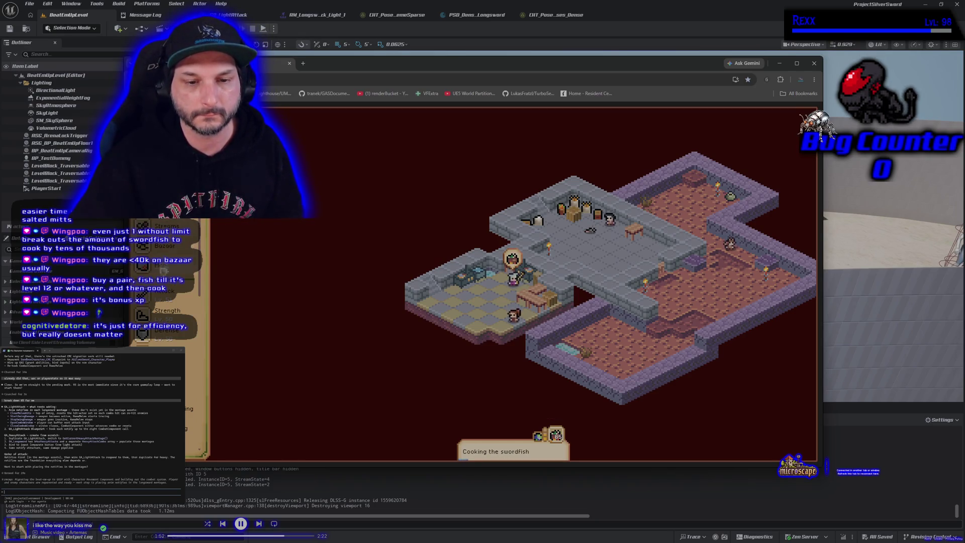
pyautogui.scroll(-3, 166, 321)
pyautogui.click(170, 340)
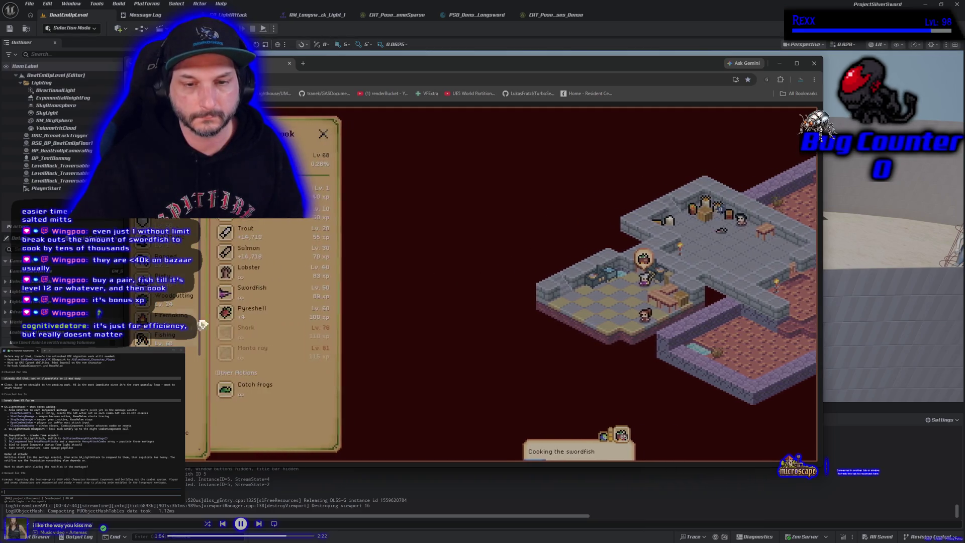
pyautogui.click(264, 297)
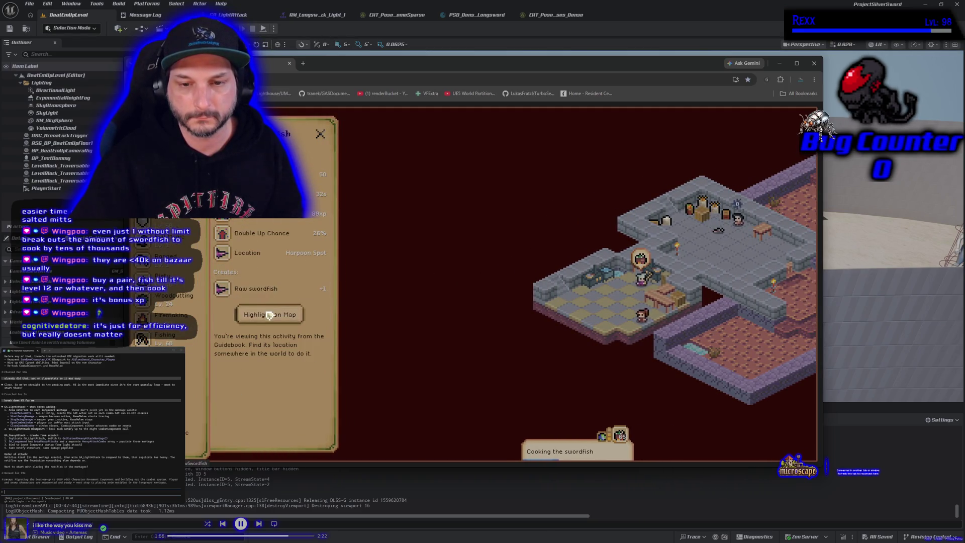
# - Highlight swordfish on the map, travel to the Solace Shoals Harpoon Spot, then minimize Chrome
pyautogui.click(269, 314)
pyautogui.click(511, 268)
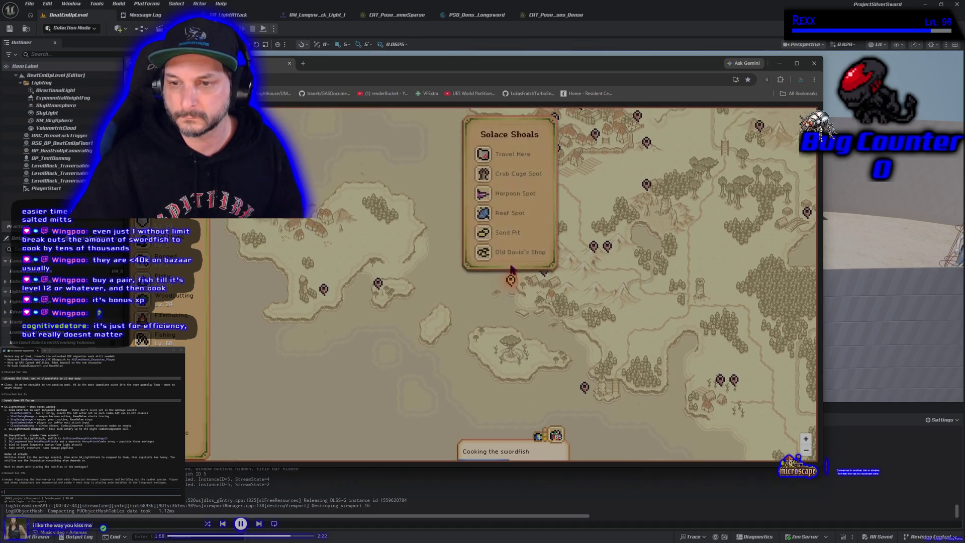
pyautogui.click(509, 200)
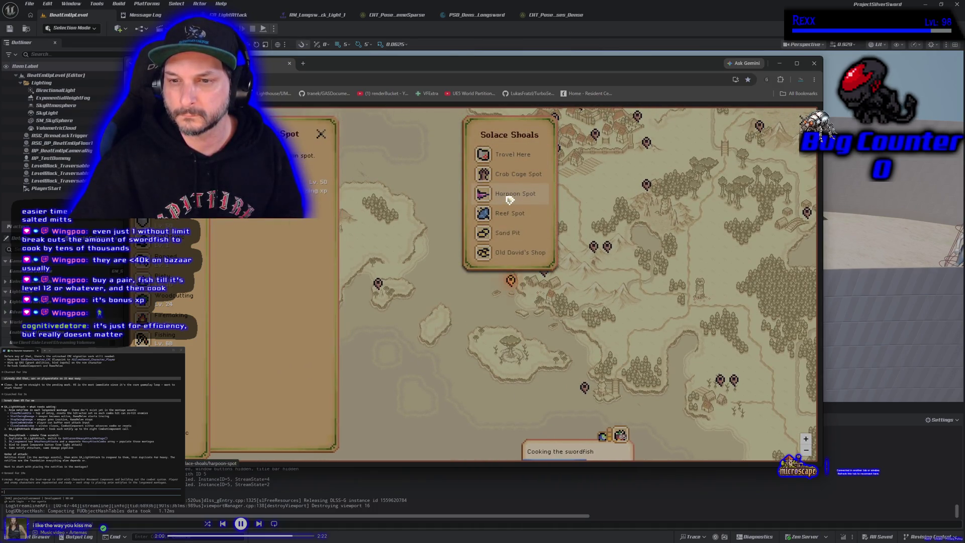
pyautogui.click(249, 314)
pyautogui.click(253, 320)
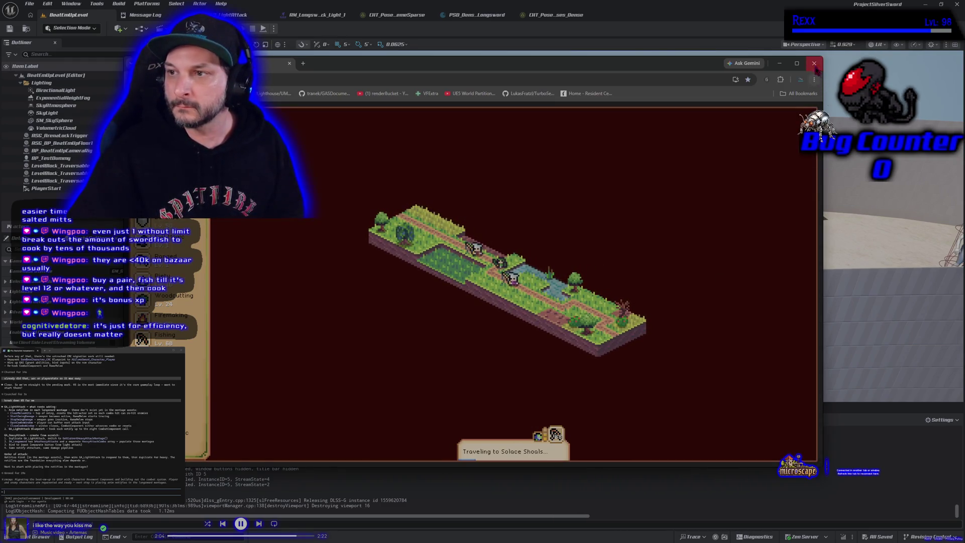
pyautogui.hotkey('alt', 'Tab')
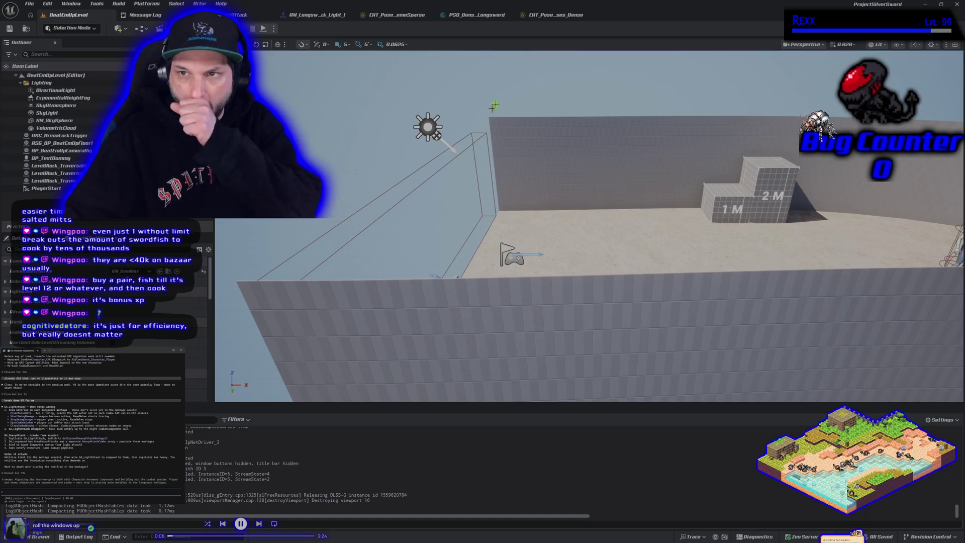
# - Start a play session and walk the sword character left and right across the arena
pyautogui.hotkey('alt', 'p')
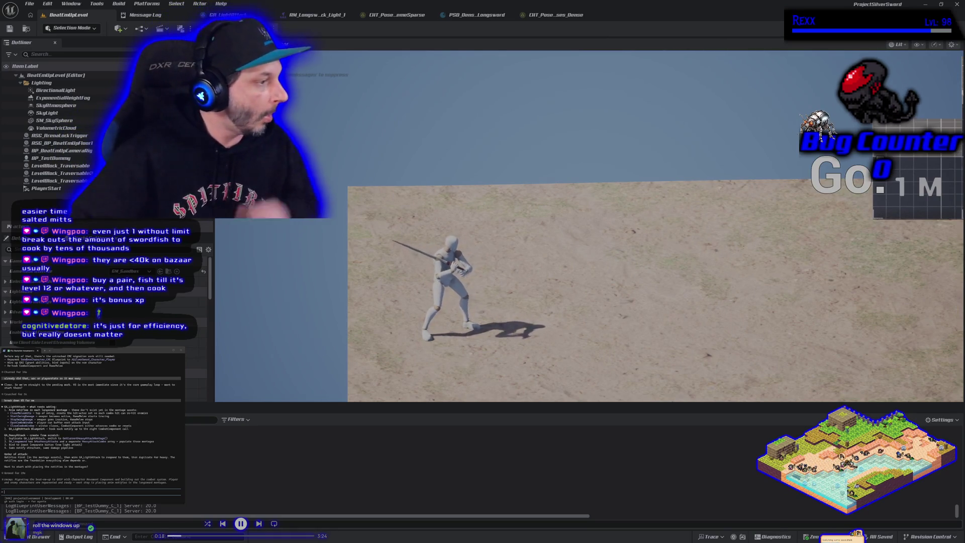
pyautogui.press('d')
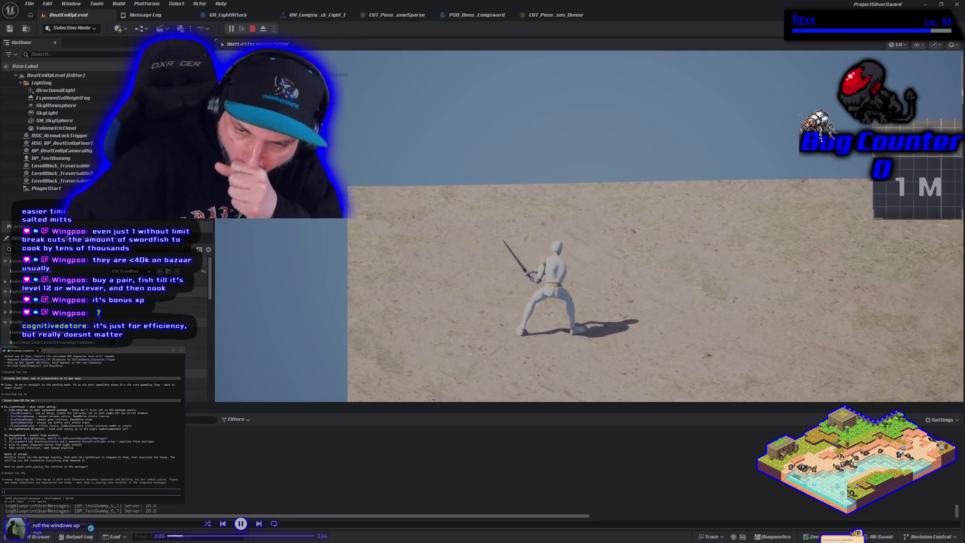
pyautogui.press('a')
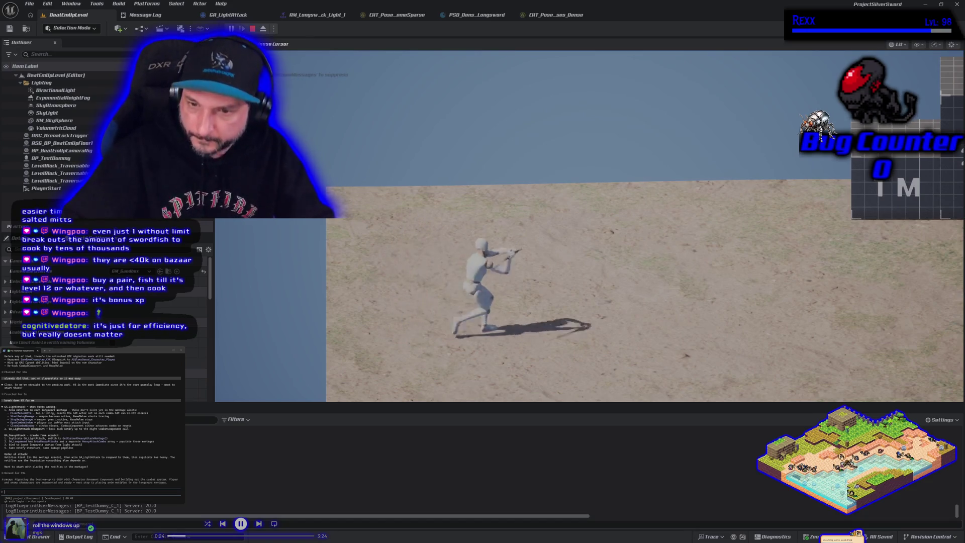
pyautogui.press('d')
pyautogui.press('a')
pyautogui.press('d')
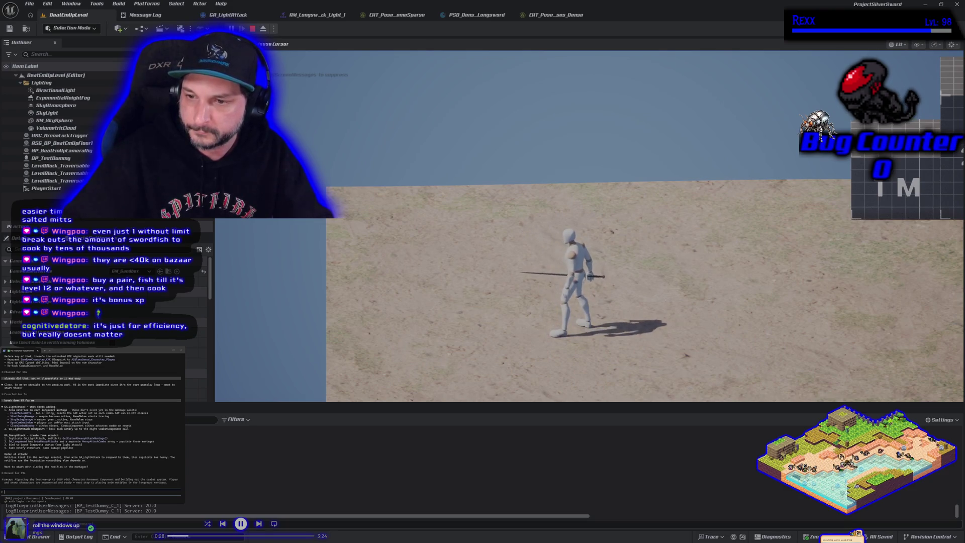
# - Move the character around, trigger the longsword light attack with a click, then eject with F8
pyautogui.press('a')
pyautogui.press('a')
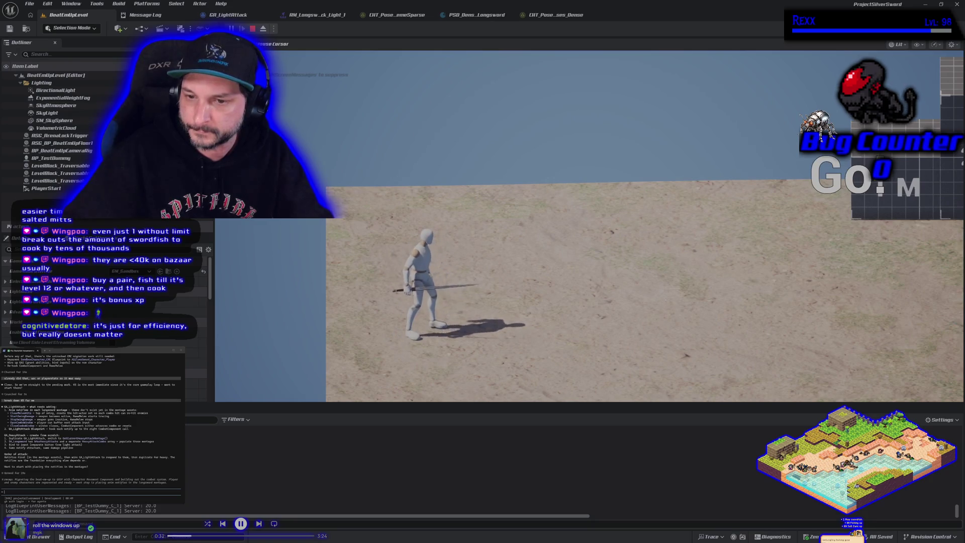
pyautogui.press('a')
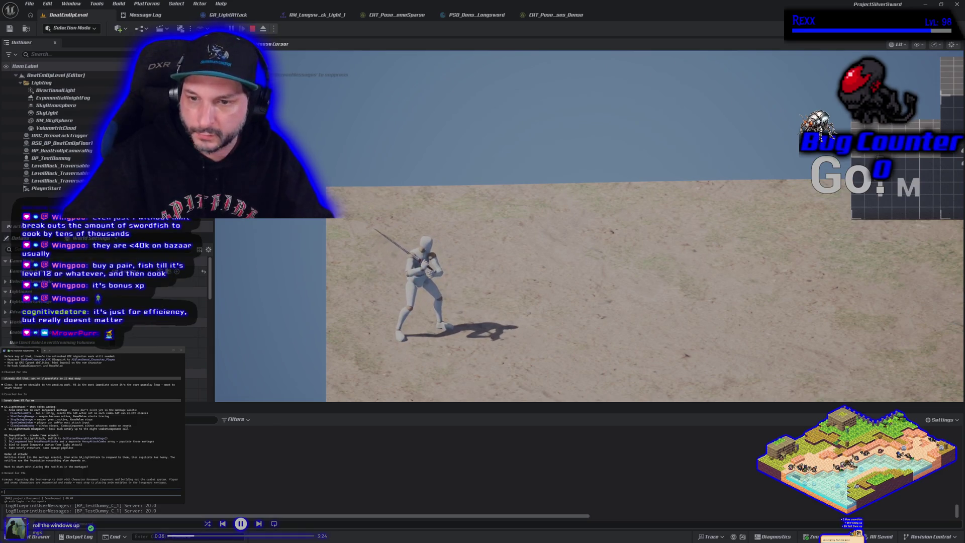
pyautogui.press('d')
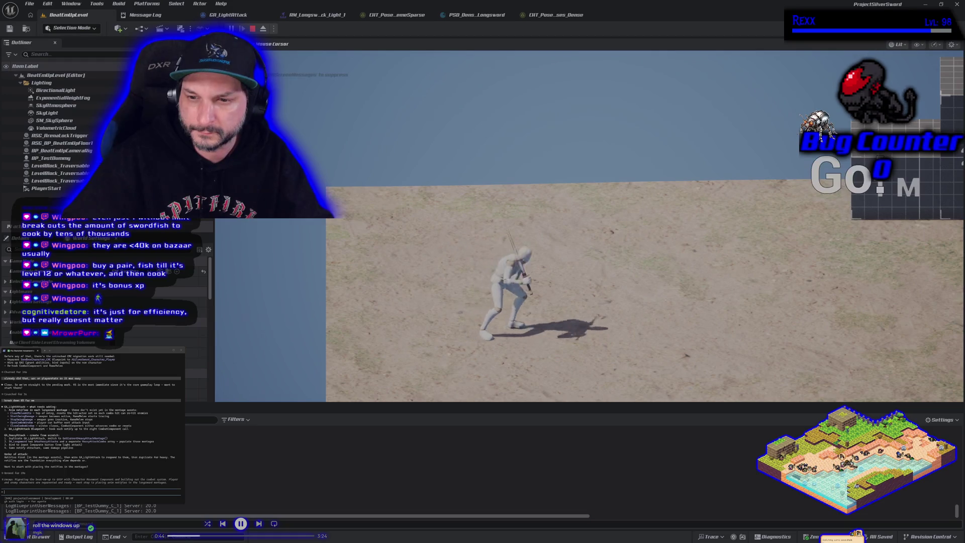
pyautogui.press('a')
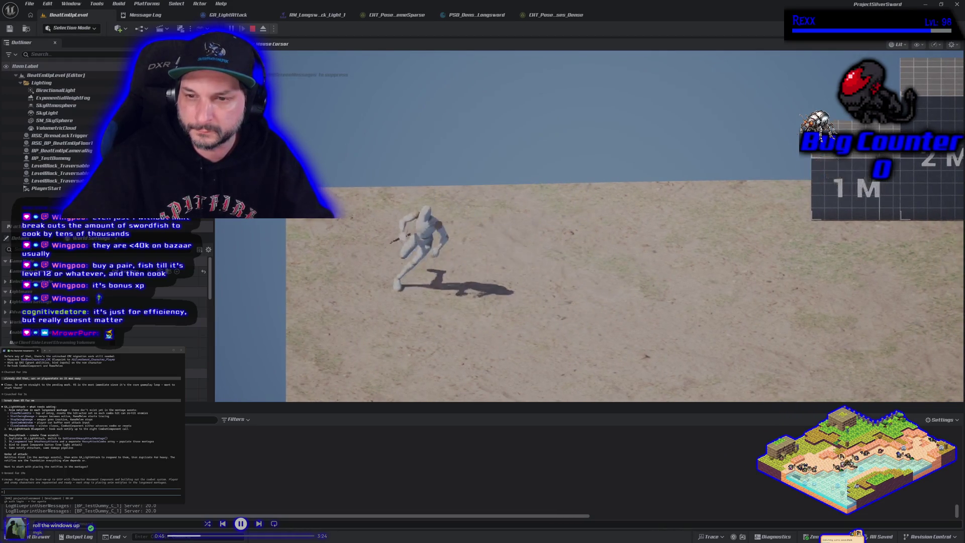
pyautogui.press('d')
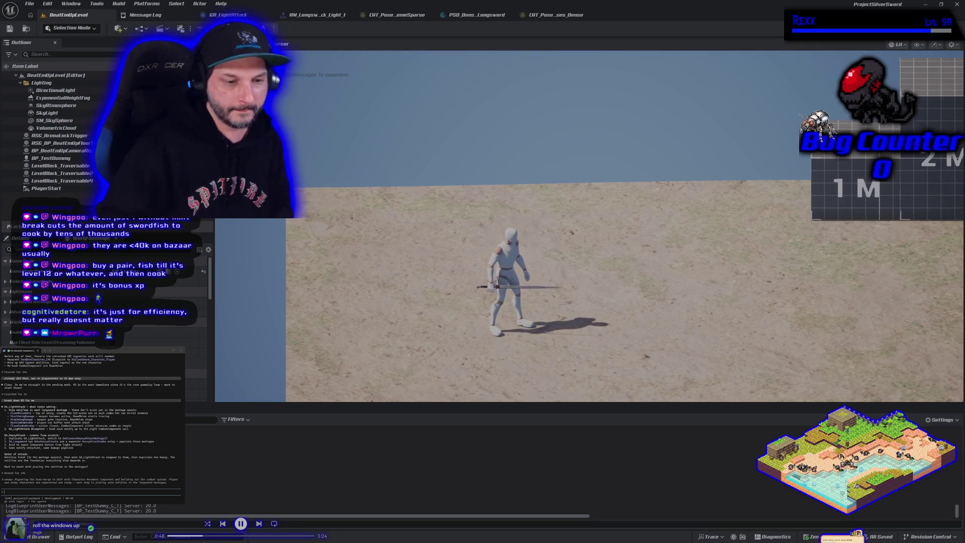
pyautogui.click(590, 226)
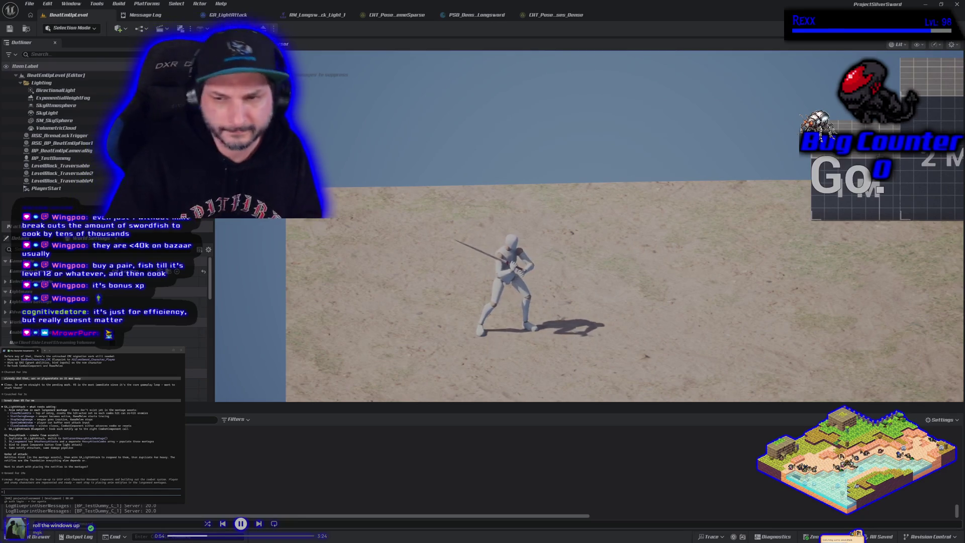
pyautogui.press('F8')
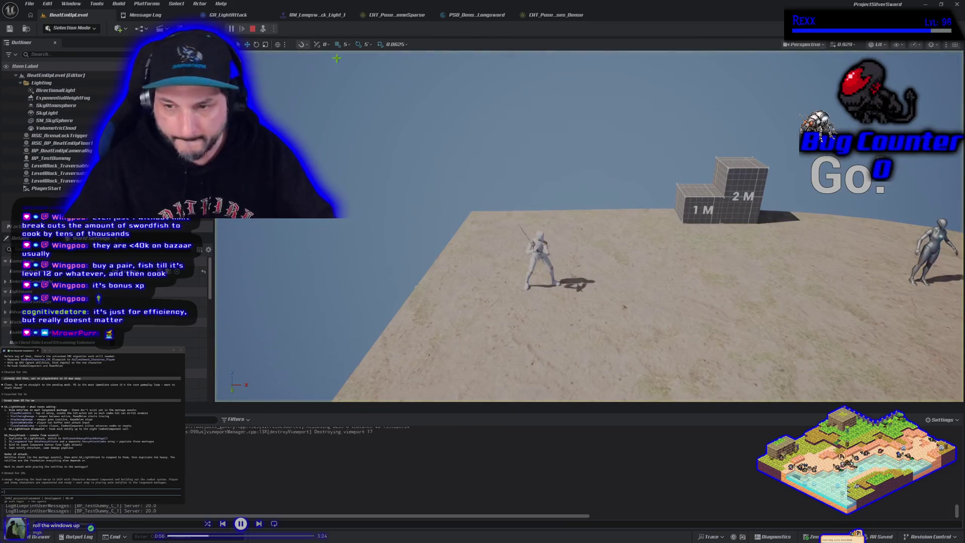
# - Focus the camera on the character, re-possess with F8, then stop, replay and stop the session
pyautogui.press('f')
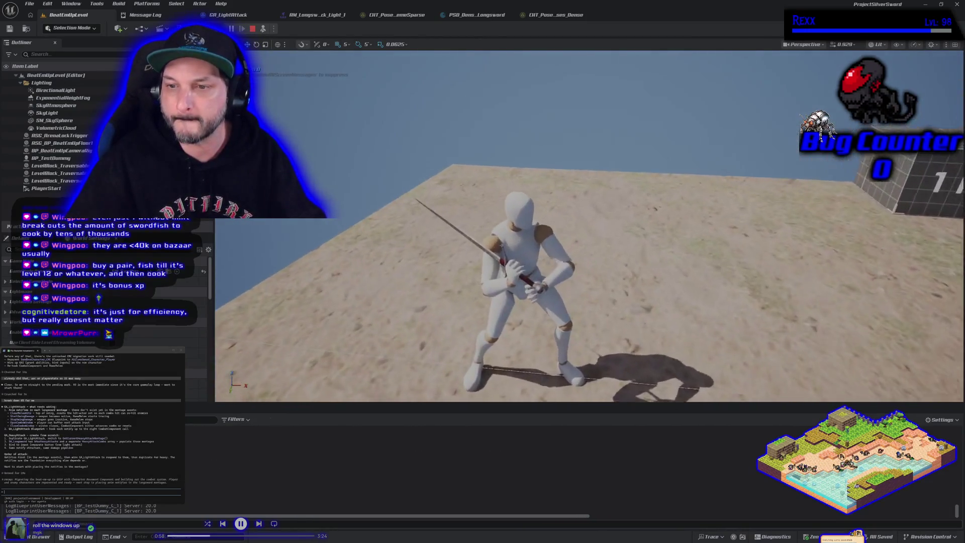
pyautogui.press('F8')
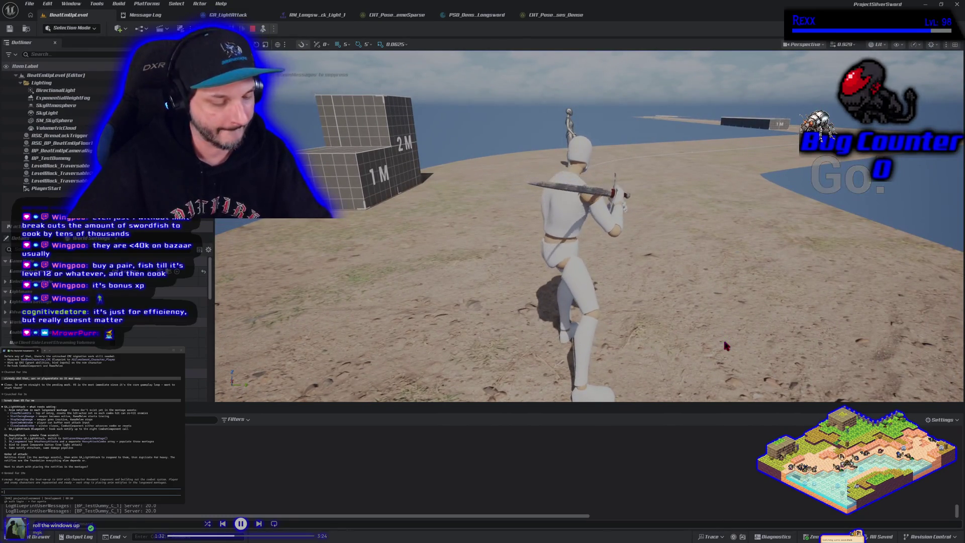
pyautogui.press('Escape')
pyautogui.hotkey('alt', 'p')
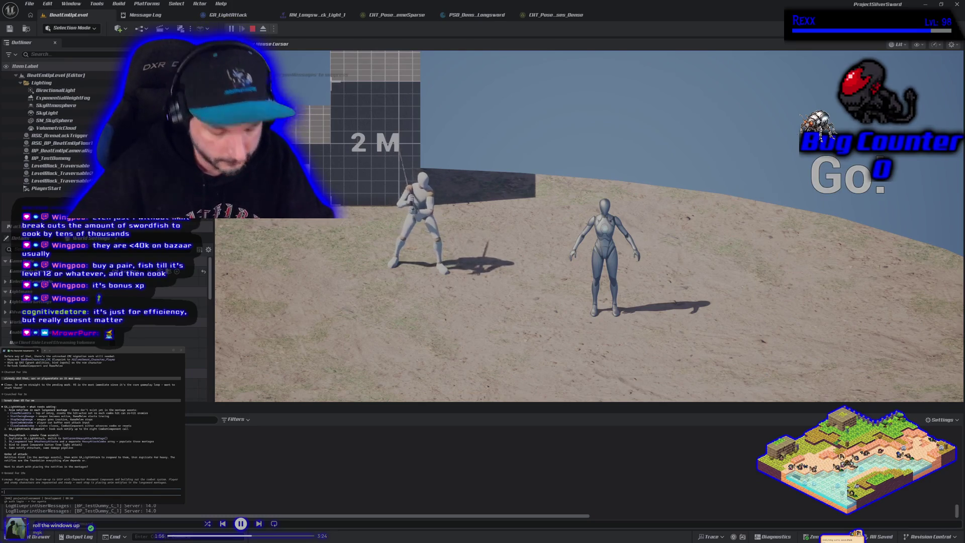
pyautogui.press('Escape')
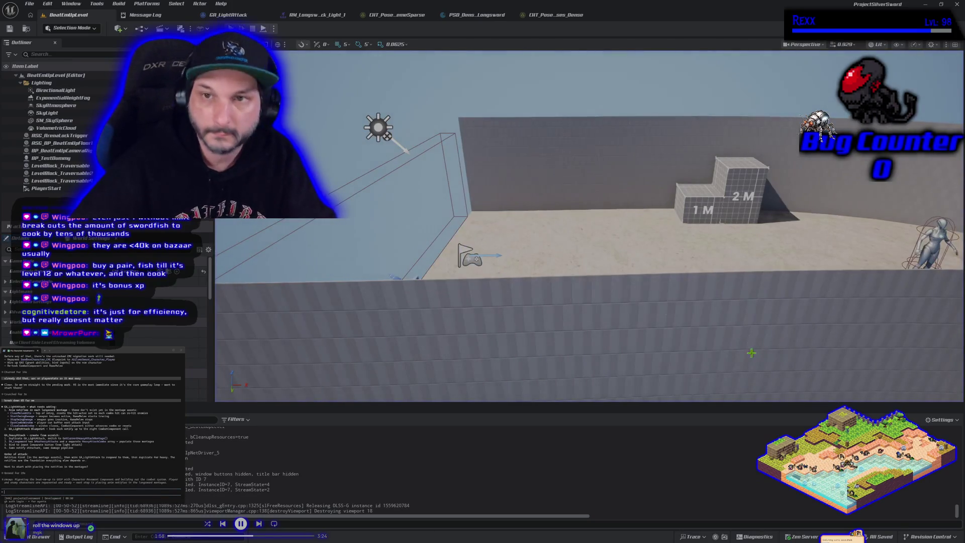
# - Review the CHT_PoseSearchDatabases_Dense chooser table and the PSD_Dense_Longsword database assets
pyautogui.click(549, 15)
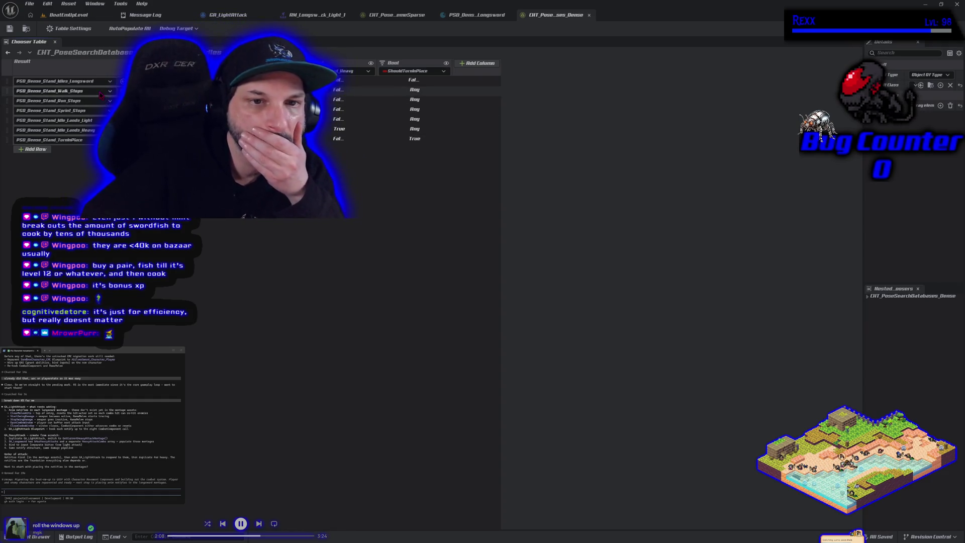
pyautogui.hotkey('ctrl', 'b')
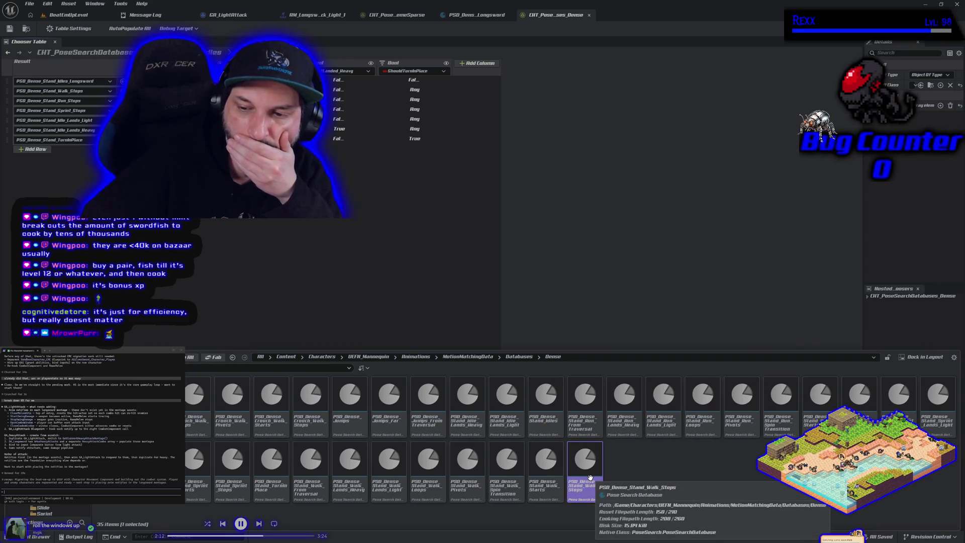
pyautogui.hotkey('ctrl', 'space')
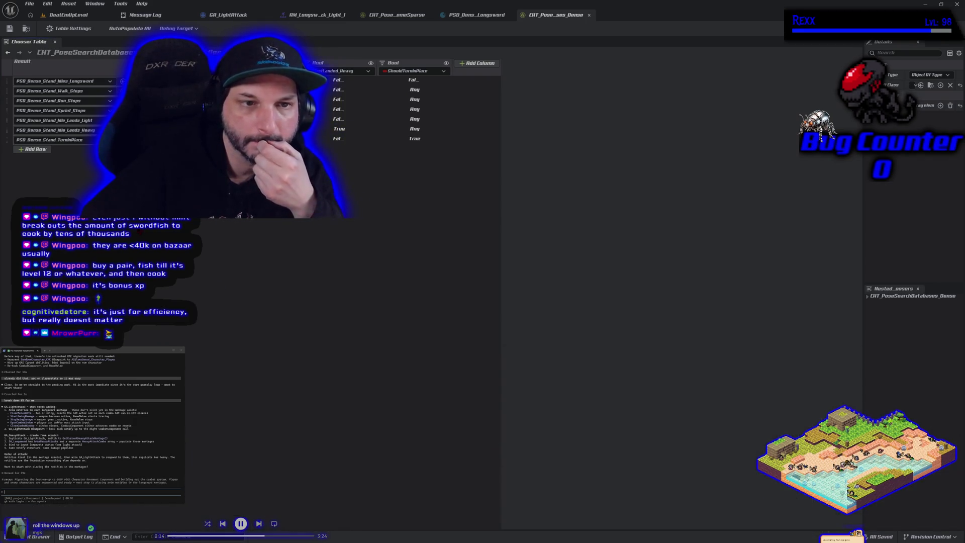
pyautogui.click(477, 15)
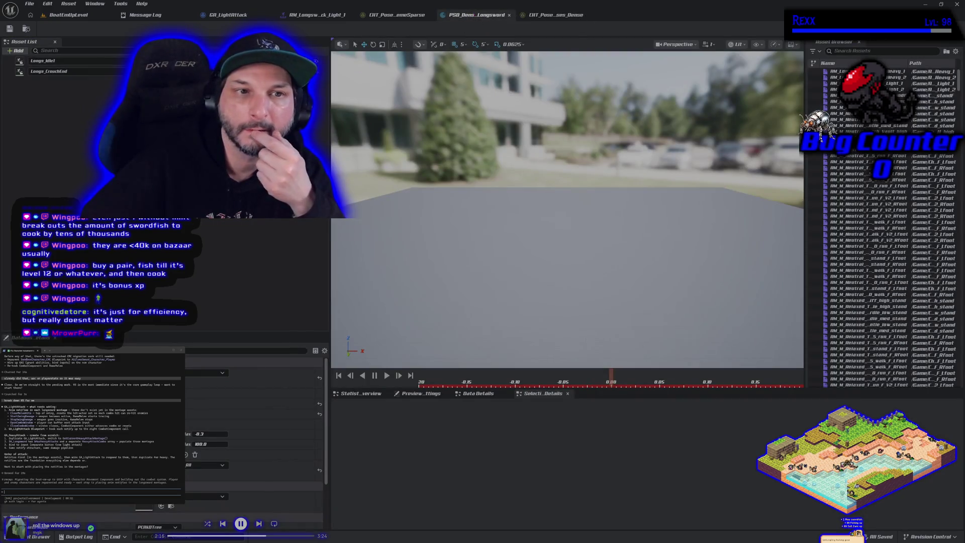
pyautogui.click(578, 15)
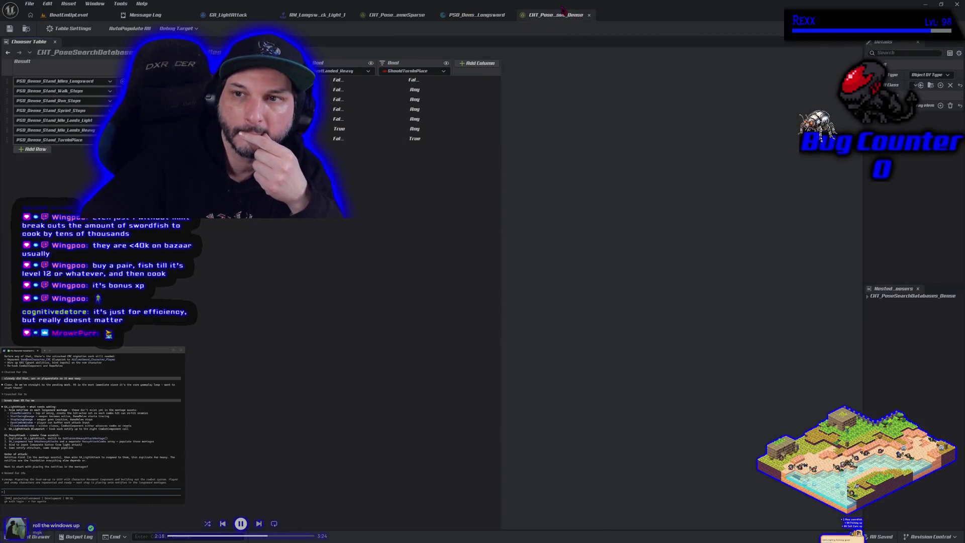
# - Close the Dense chooser table, longsword database and Sparse chooser table editors
pyautogui.middleClick(560, 15)
pyautogui.middleClick(495, 17)
pyautogui.middleClick(419, 19)
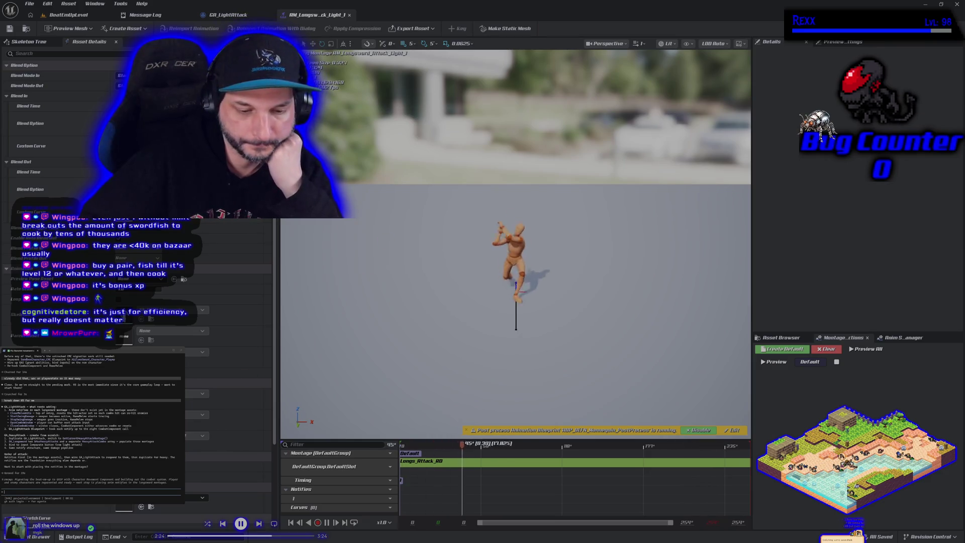
# - Delete Longs_Attack_R0 from AM_Longsword_Attack_Light_1's slot track, save, and return to BeatEmUpLevel
pyautogui.click(778, 339)
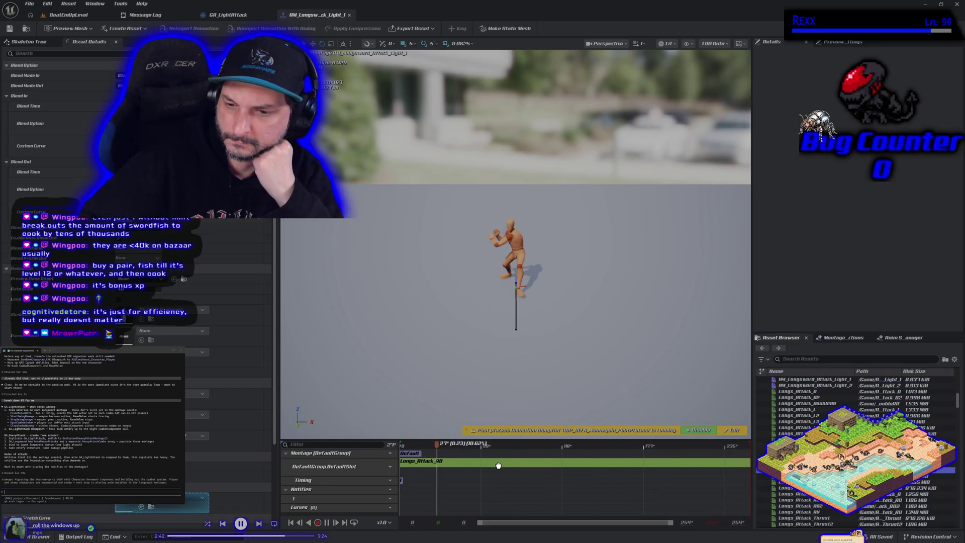
pyautogui.moveTo(498, 465); pyautogui.dragTo(508, 463)
pyautogui.hotkey('ctrl', 'z')
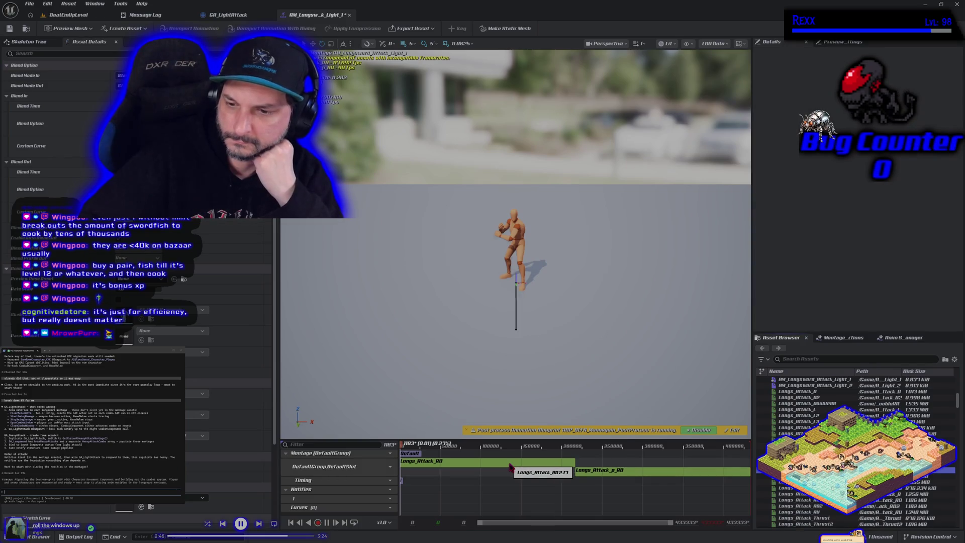
pyautogui.click(631, 481)
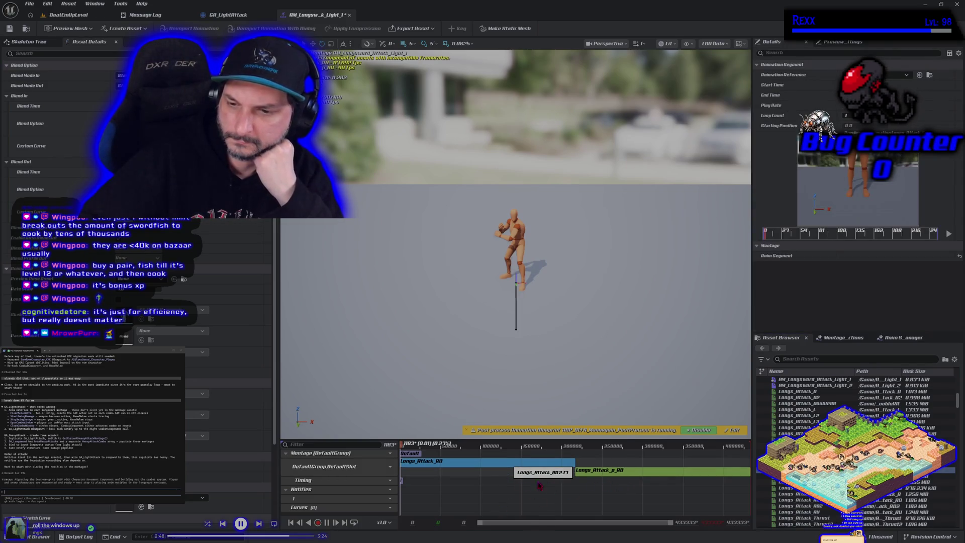
pyautogui.press('Delete')
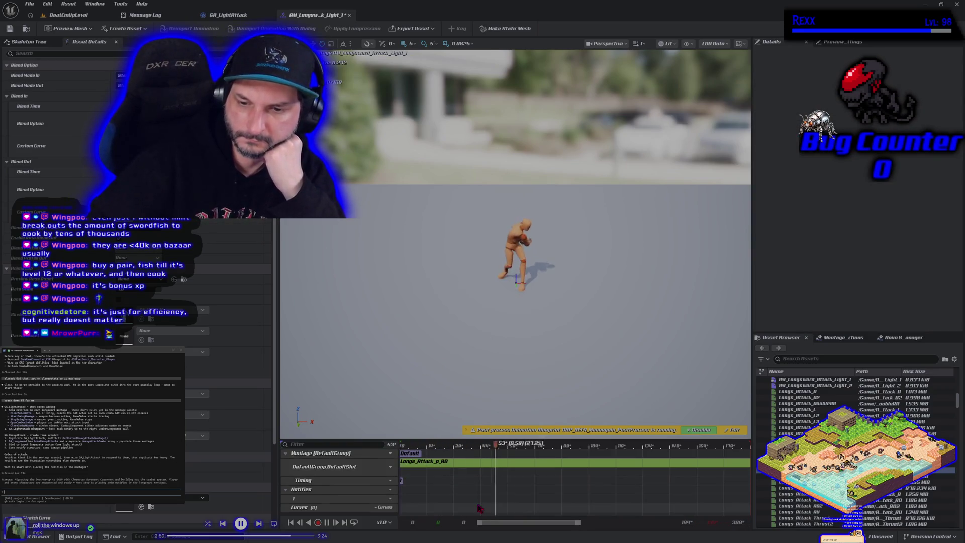
pyautogui.hotkey('ctrl', 's')
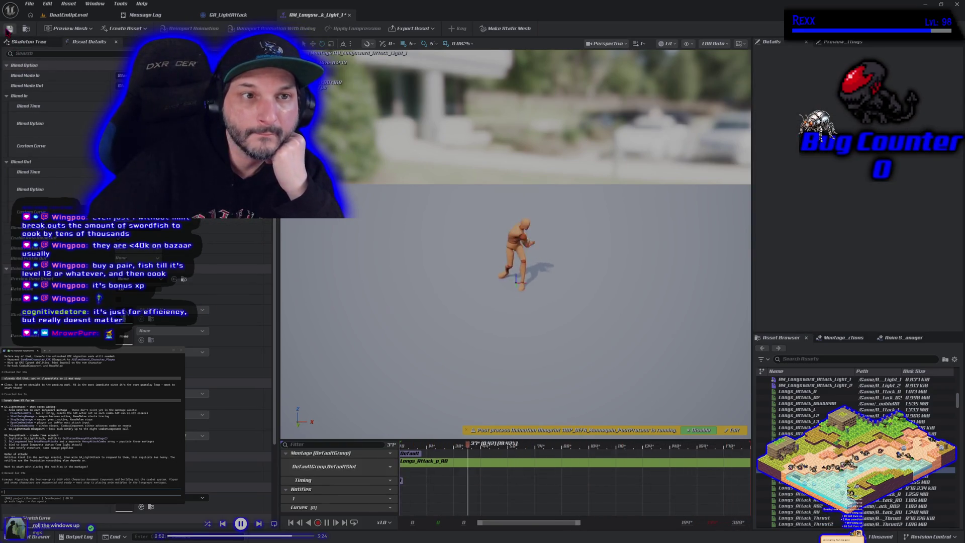
pyautogui.click(65, 15)
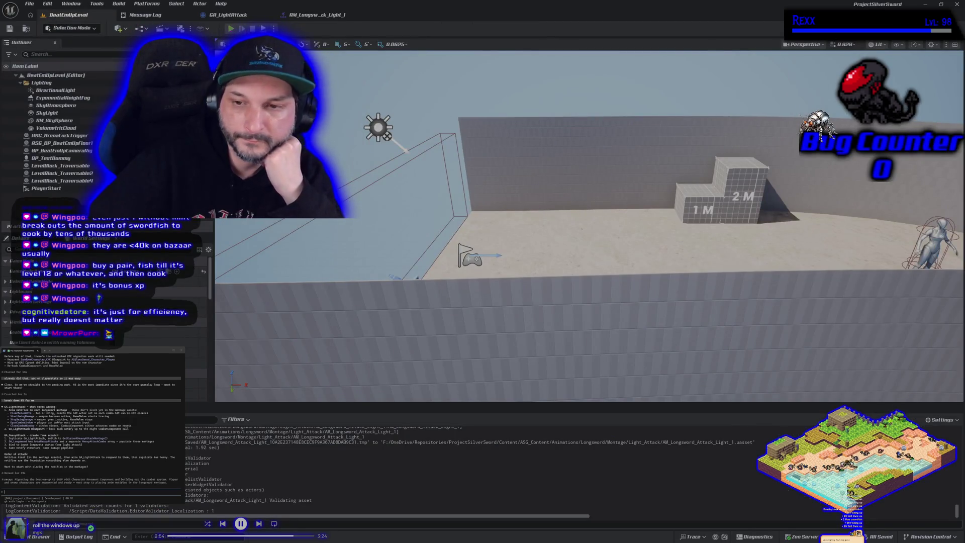
pyautogui.hotkey('alt', 'p')
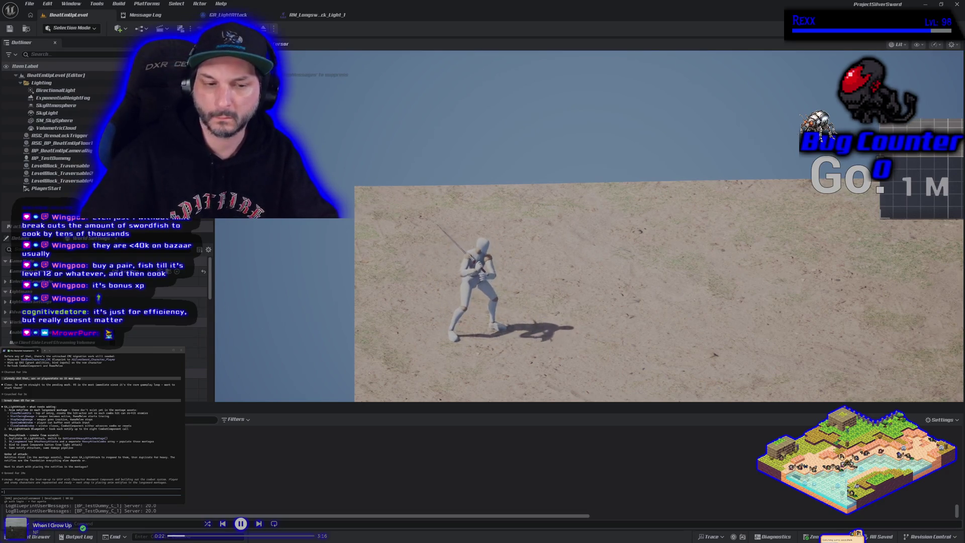
pyautogui.press('Escape')
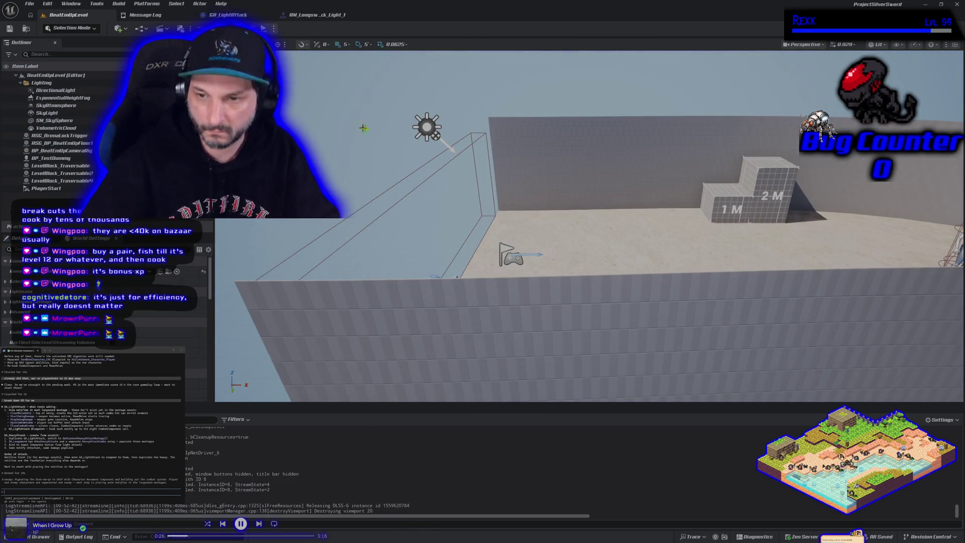
# - Eject from play, review the light-attack montage and GA_LightAttack graph, then play BeatEmUpLevel again
pyautogui.hotkey('alt', 'p')
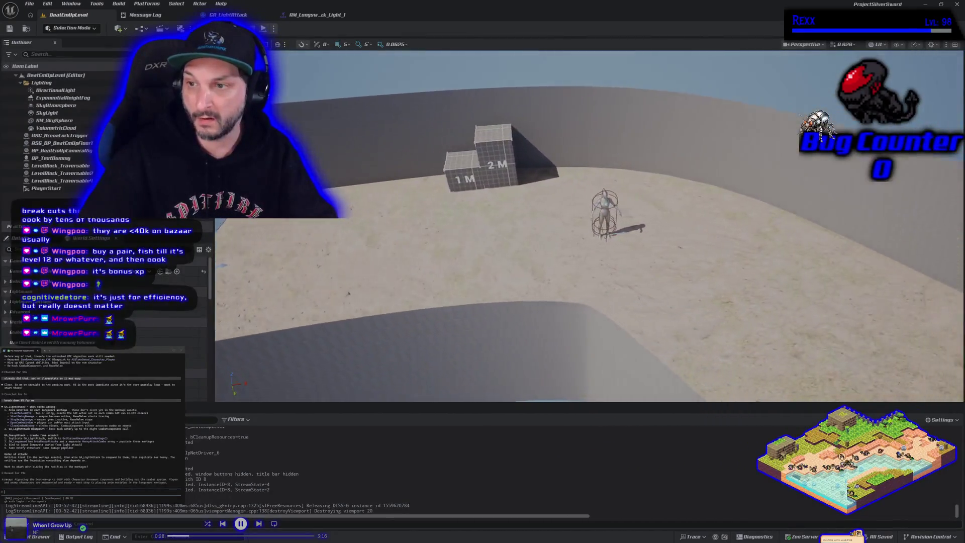
pyautogui.press('F8')
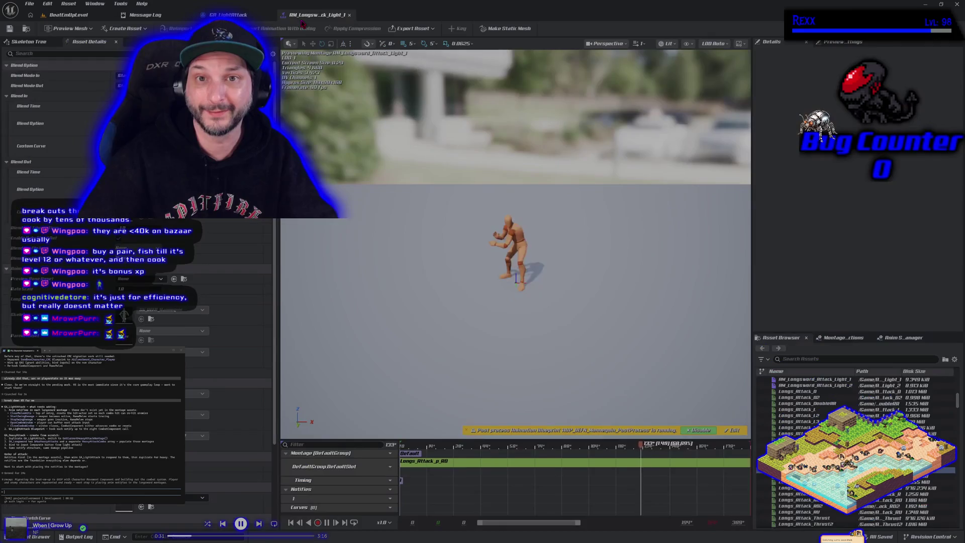
pyautogui.click(304, 15)
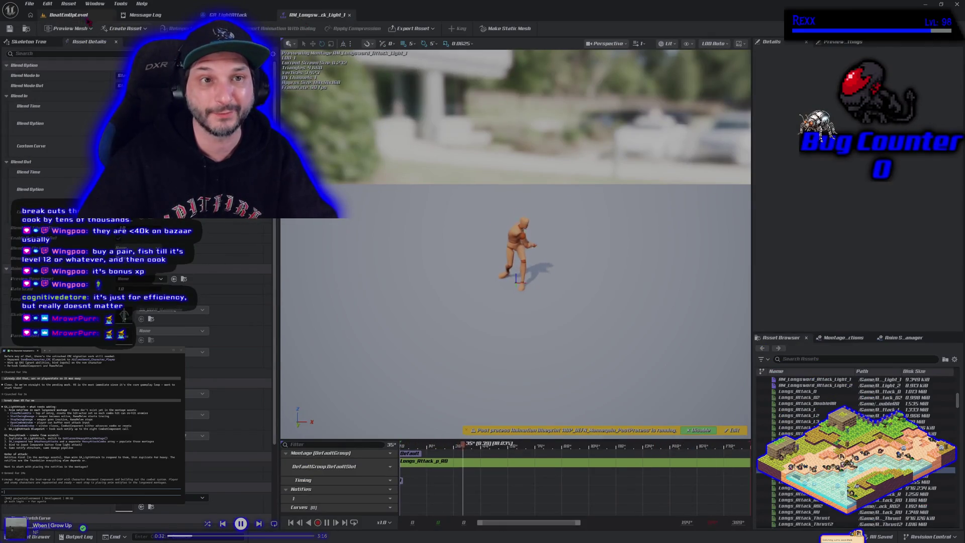
pyautogui.click(227, 15)
pyautogui.scroll(-3, 372, 244)
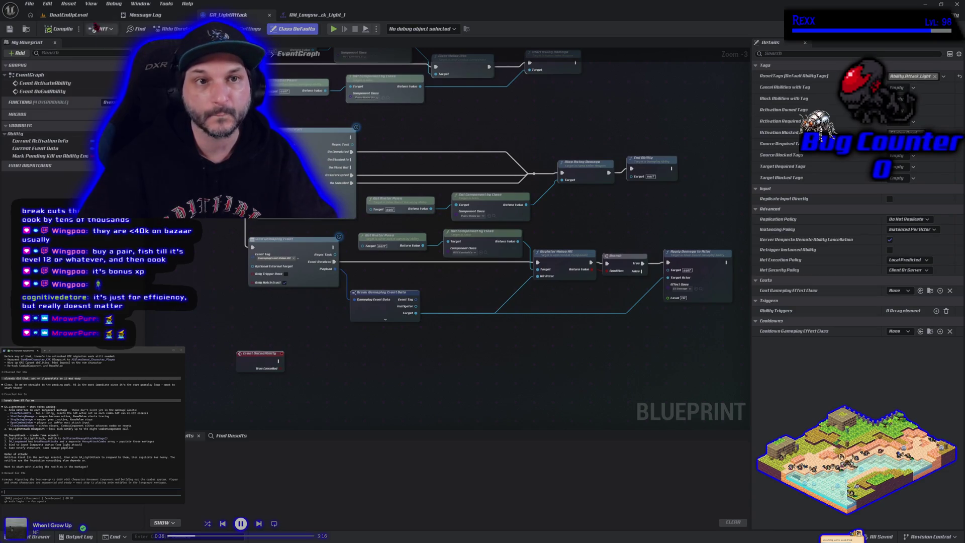
pyautogui.click(68, 15)
pyautogui.hotkey('alt', 'p')
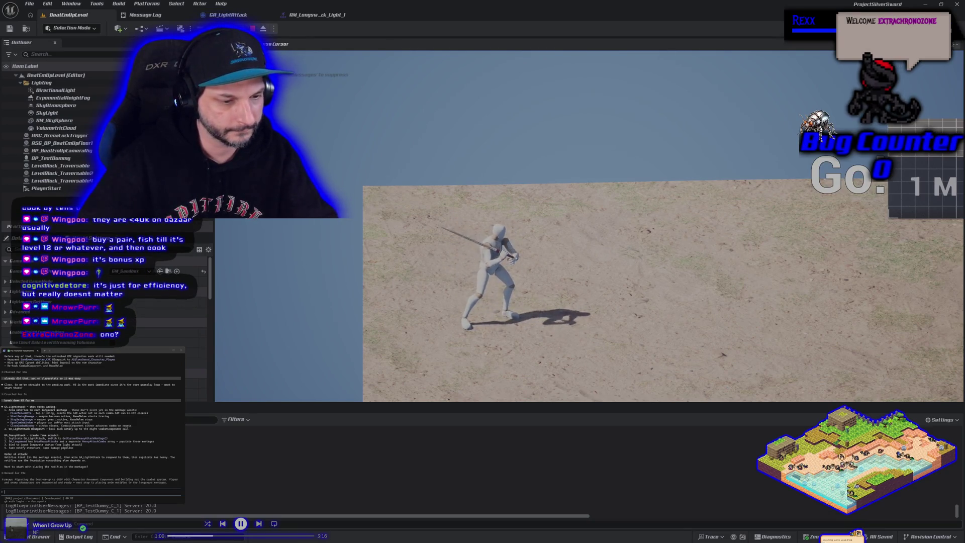
# - Run two more longsword play tests walking around the arena, then bring back AM_Longsword_Attack_Light_1
pyautogui.press('Escape')
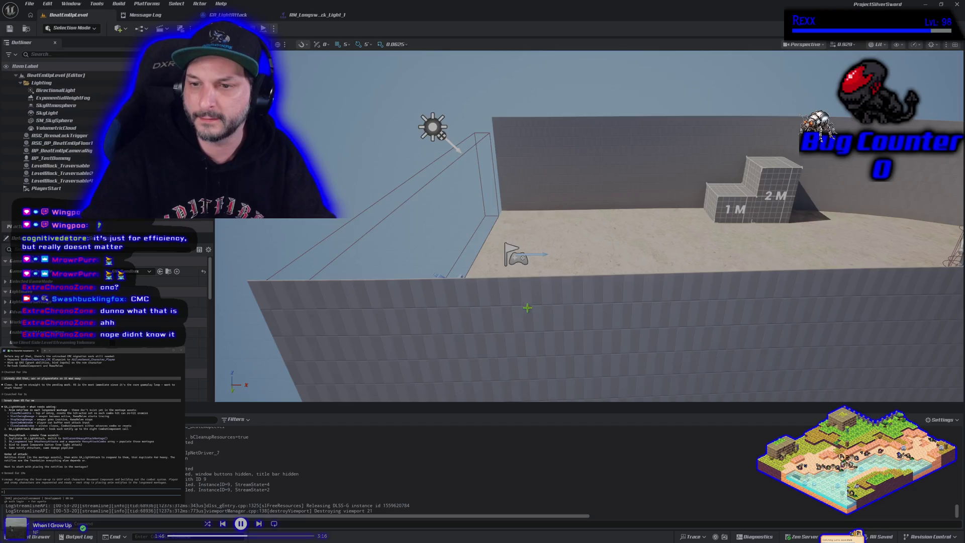
pyautogui.hotkey('alt', 'p')
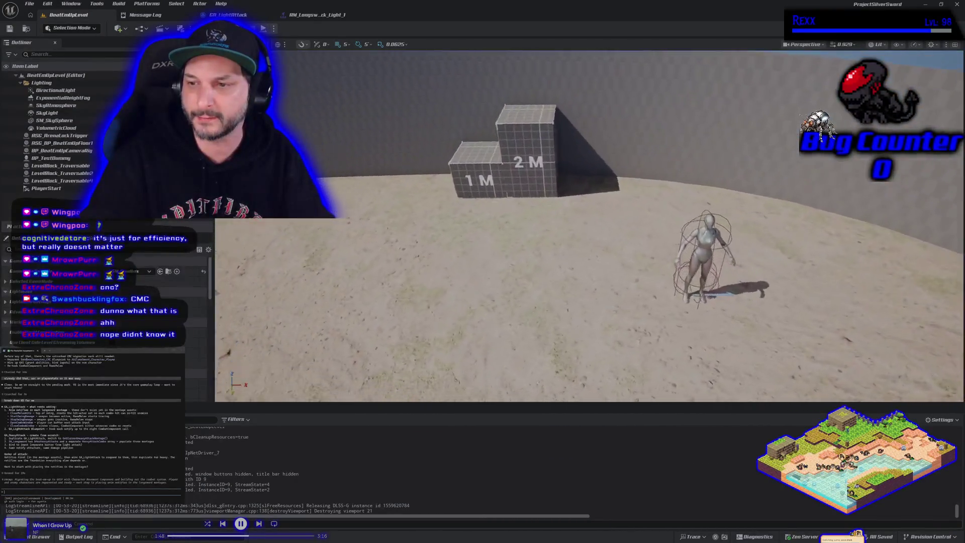
pyautogui.press('s')
pyautogui.press('w')
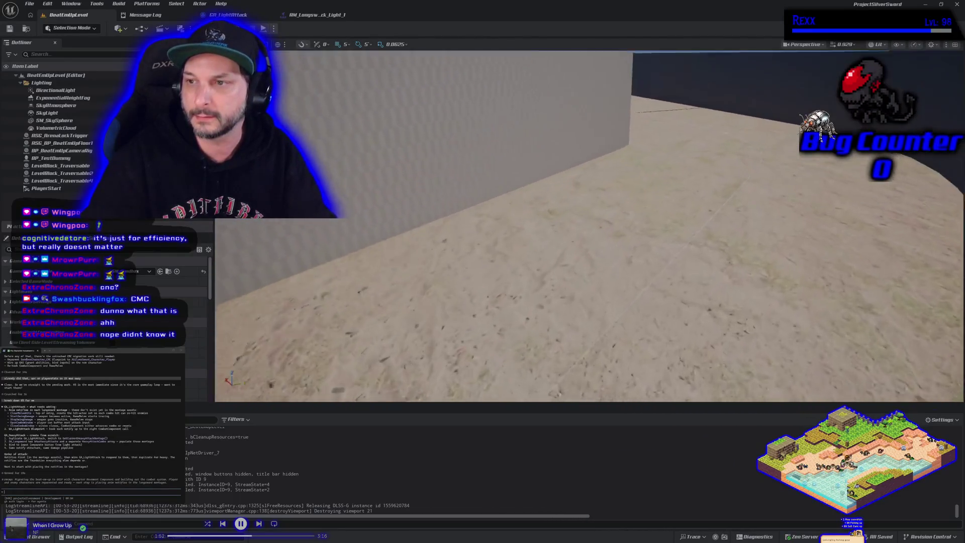
pyautogui.press('Escape')
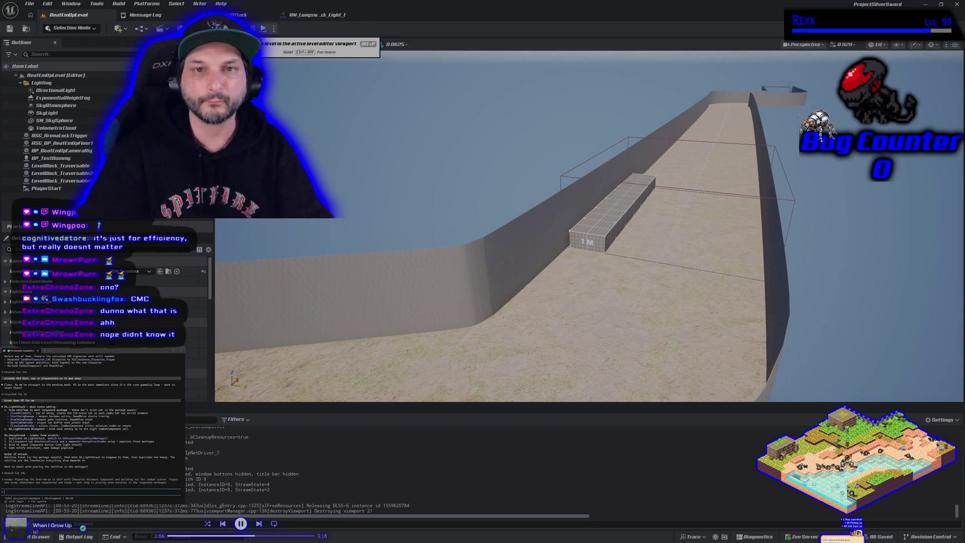
pyautogui.click(262, 28)
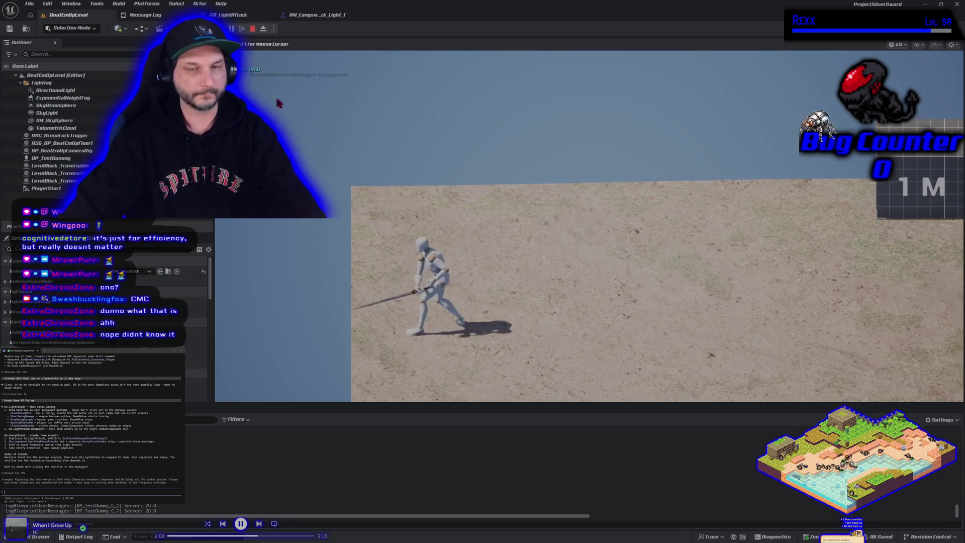
pyautogui.press('Escape')
pyautogui.click(322, 16)
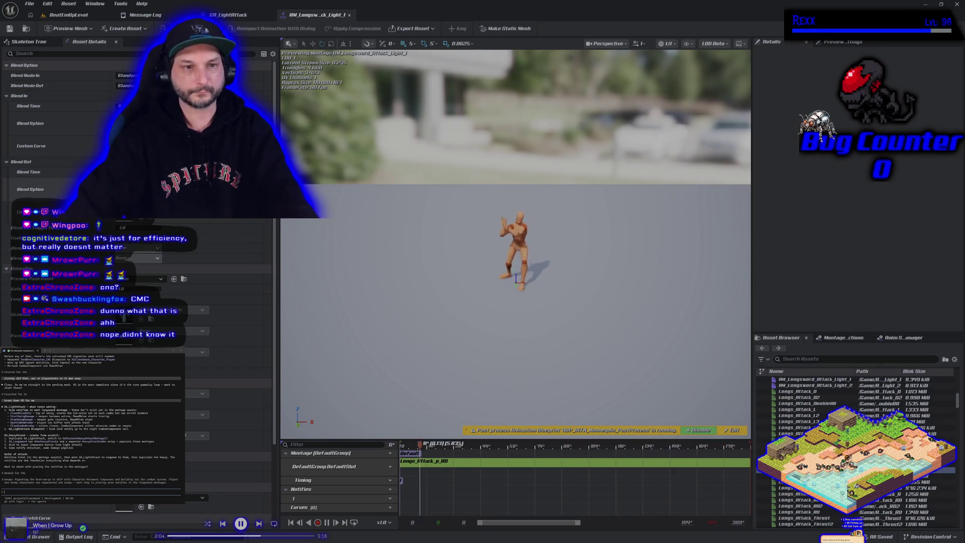
# - Set the montage Rate Scale to 2, save it, and play-test the attack twice in BeatEmUpLevel
pyautogui.click(136, 288)
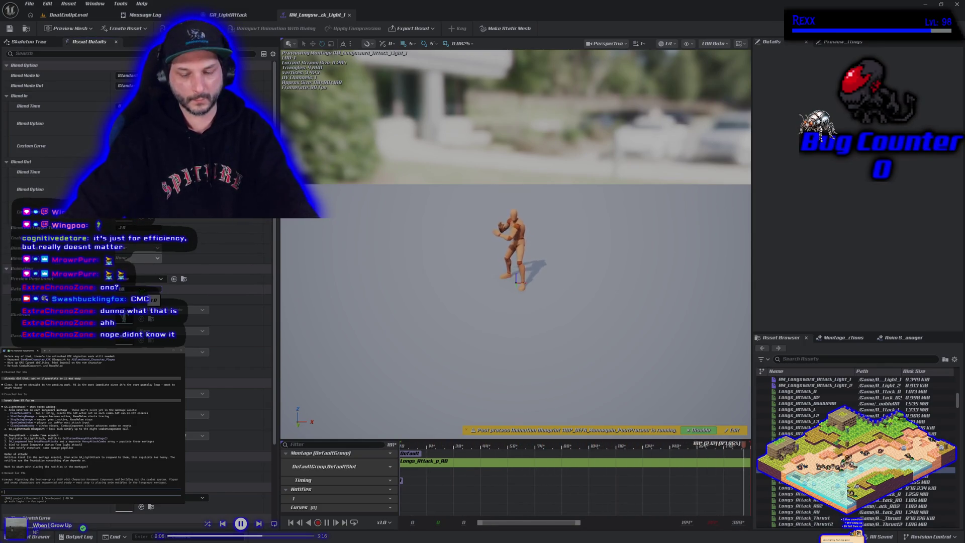
pyautogui.write('2')
pyautogui.press('Return')
pyautogui.hotkey('ctrl', 's')
pyautogui.click(56, 15)
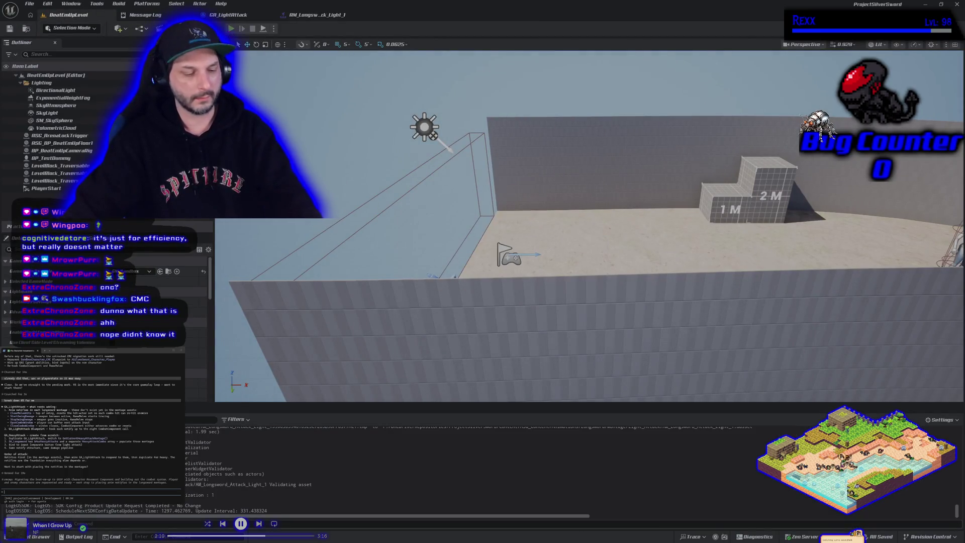
pyautogui.click(231, 29)
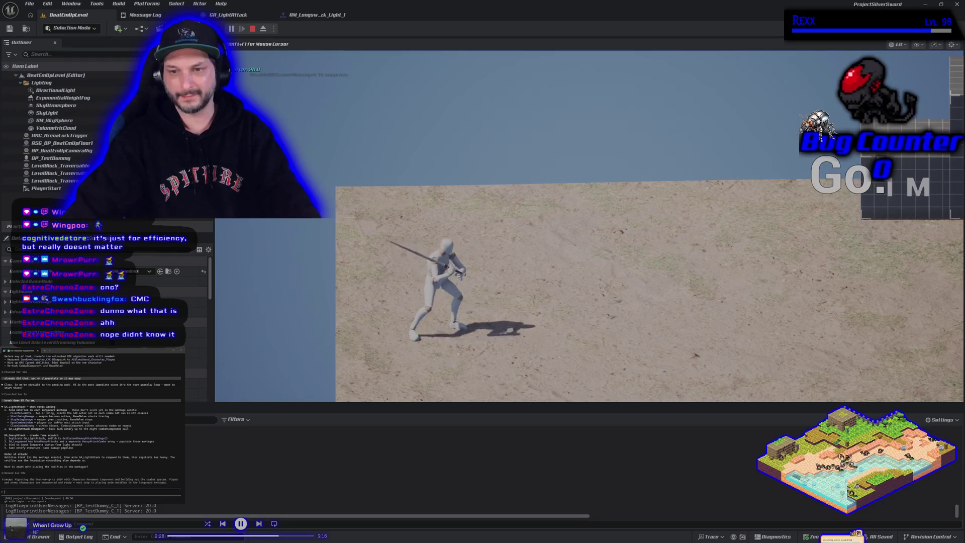
pyautogui.press('Escape')
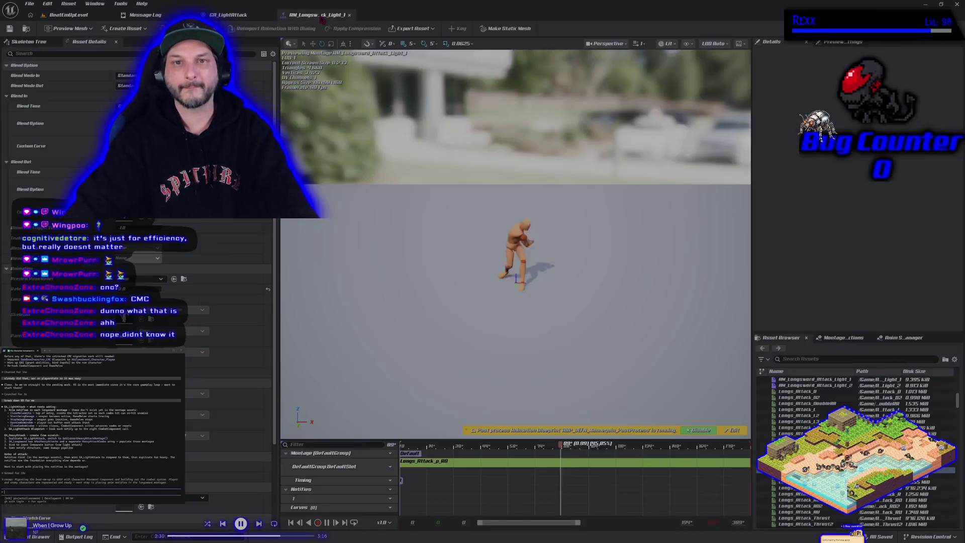
pyautogui.click(317, 15)
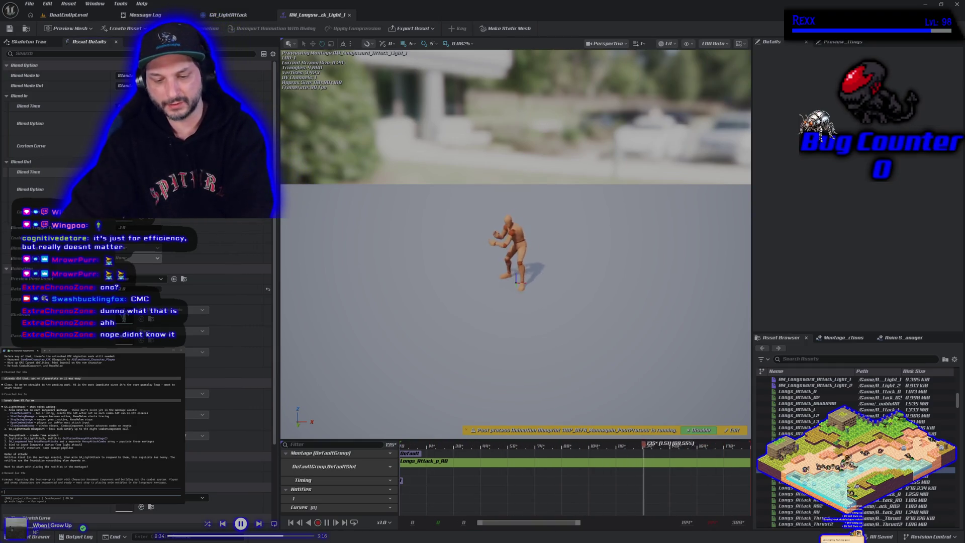
pyautogui.click(101, 16)
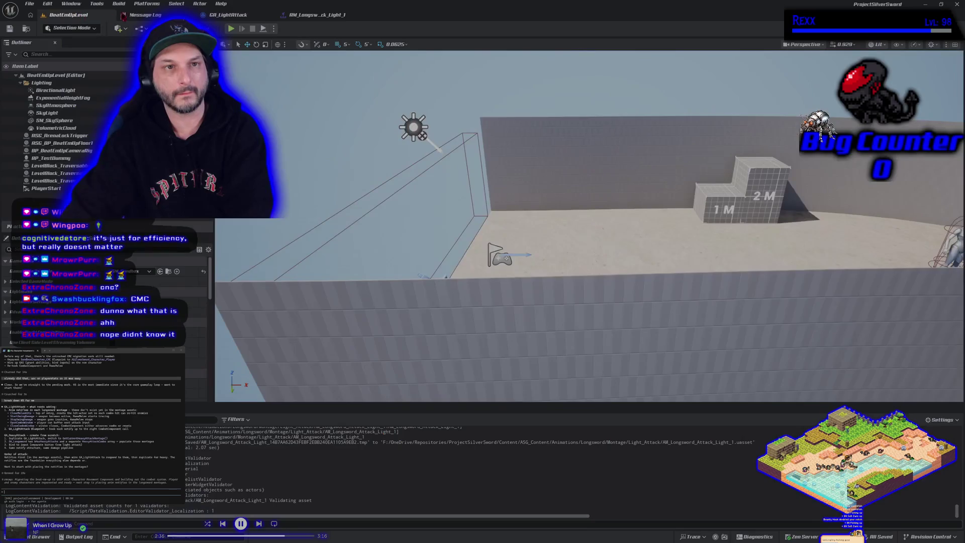
pyautogui.click(231, 29)
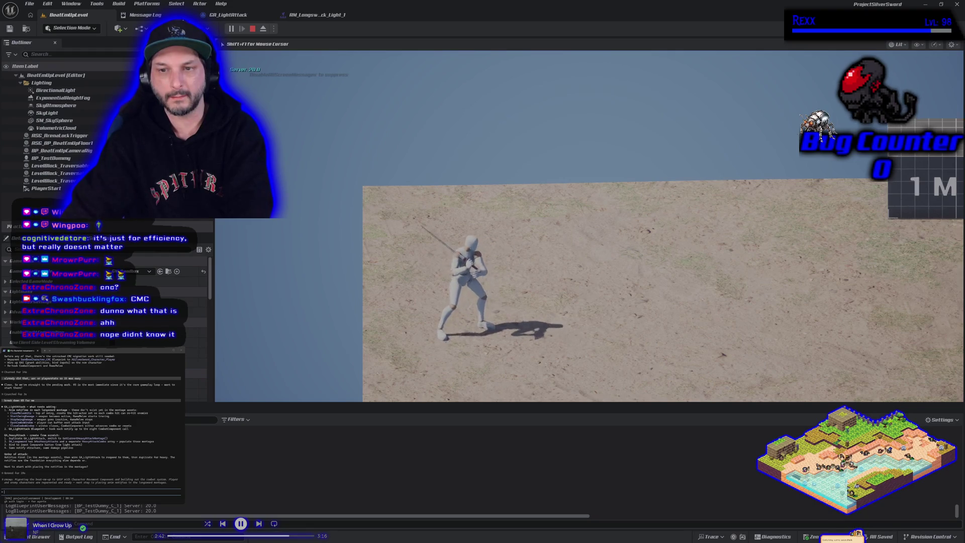
pyautogui.press('Escape')
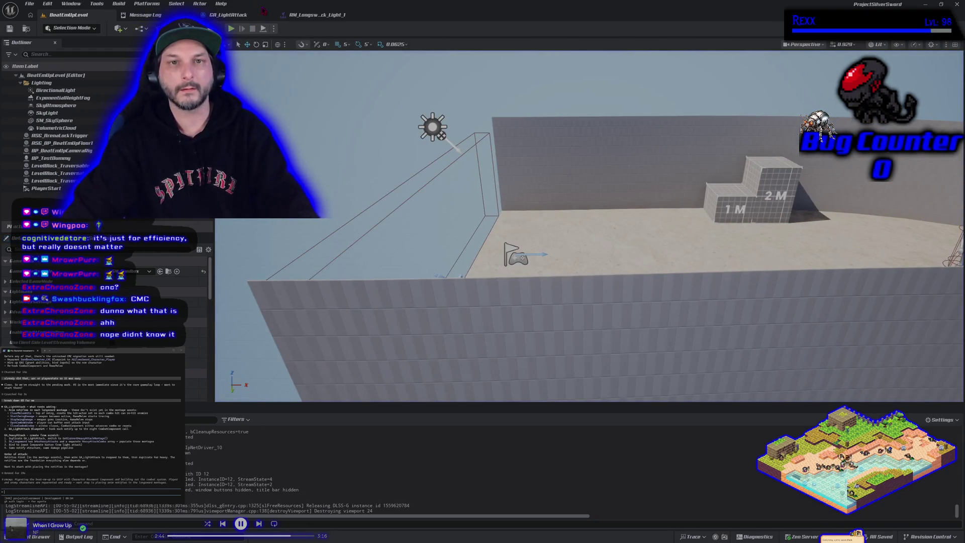
# - Adjust the montage's Blend In time, save it, and play-test the blend in the level
pyautogui.click(240, 18)
pyautogui.click(322, 15)
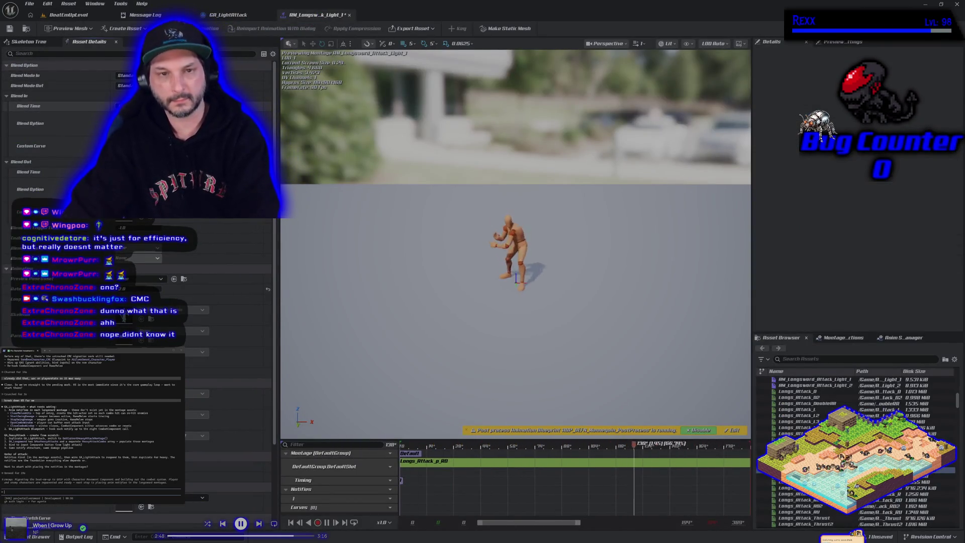
pyautogui.moveTo(151, 106); pyautogui.dragTo(165, 106)
pyautogui.click(9, 28)
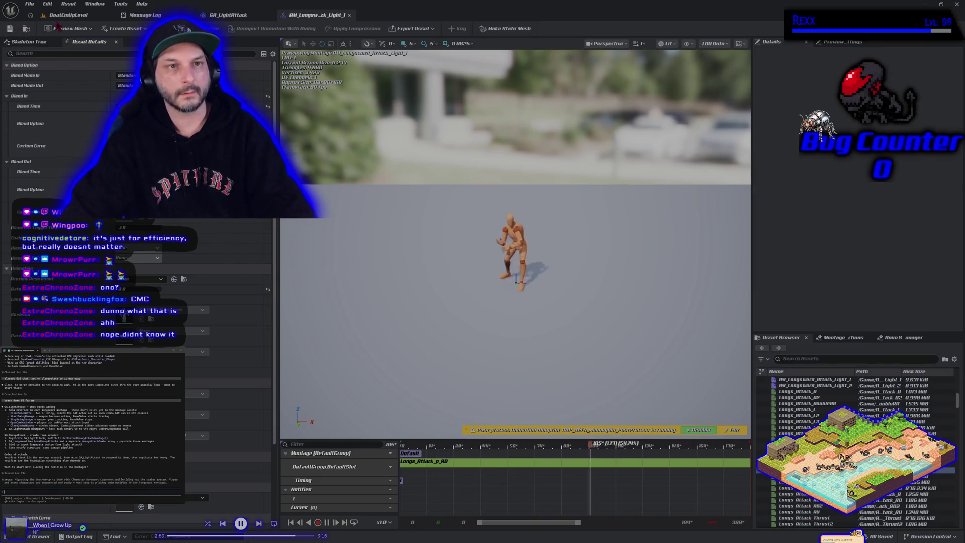
pyautogui.click(68, 14)
pyautogui.hotkey('alt', 'p')
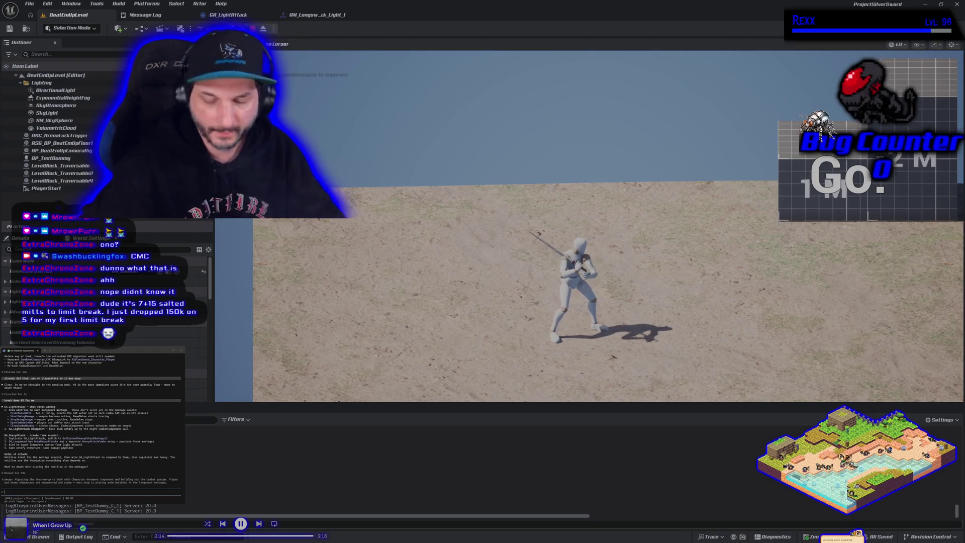
pyautogui.press('Escape')
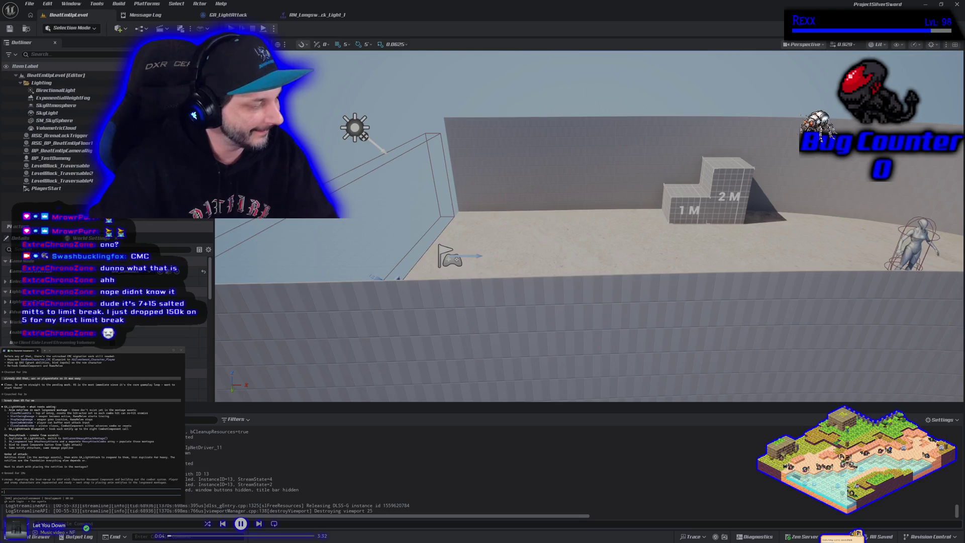
pyautogui.hotkey('alt', 'Tab')
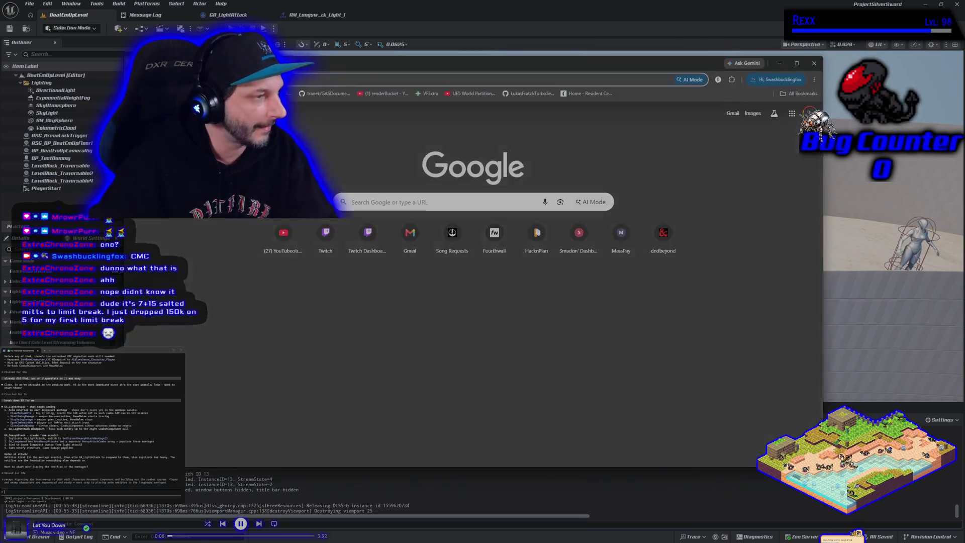
pyautogui.press('Return')
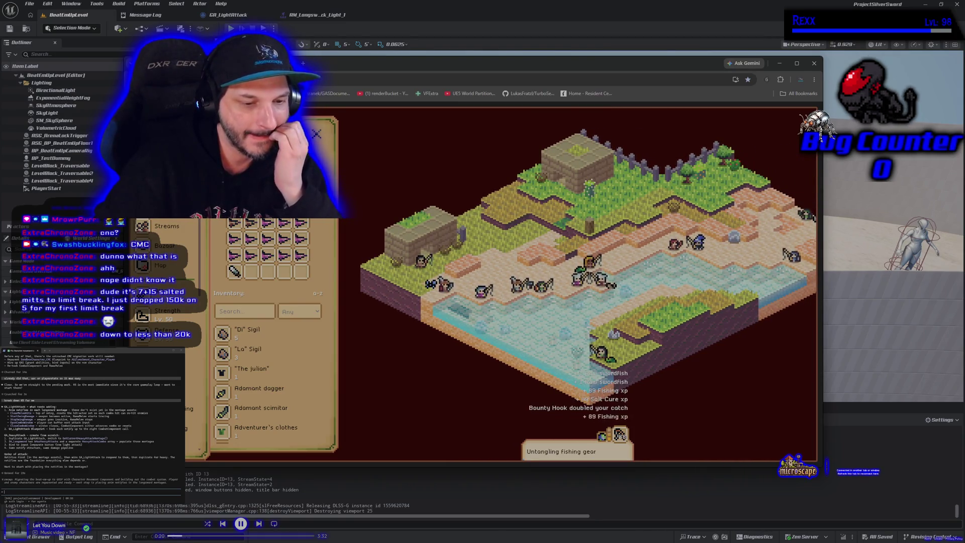
pyautogui.click(316, 134)
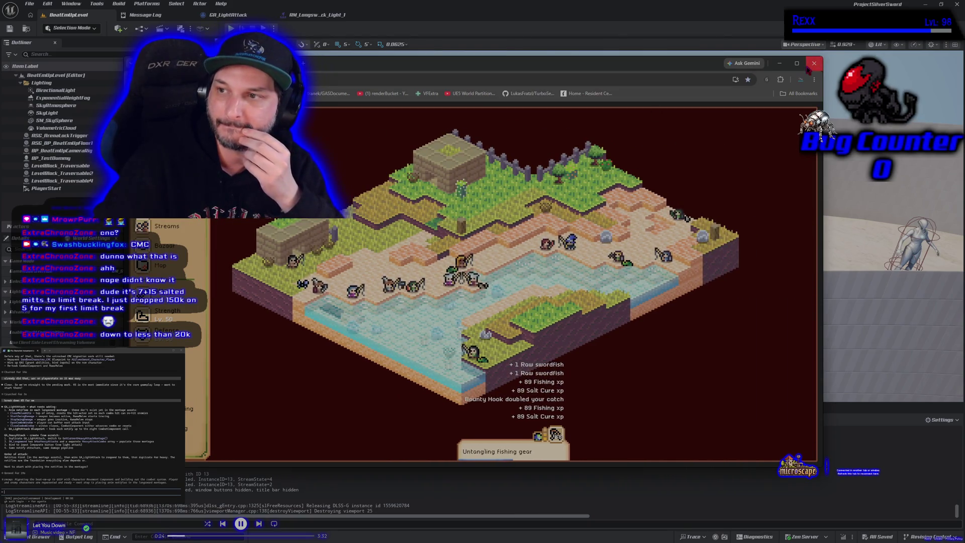
pyautogui.click(813, 64)
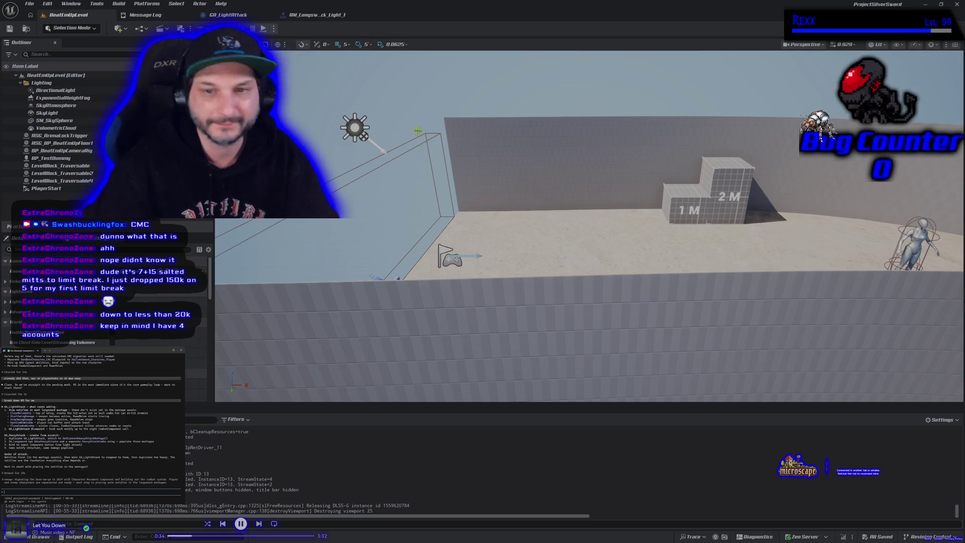
pyautogui.hotkey('alt', 'p')
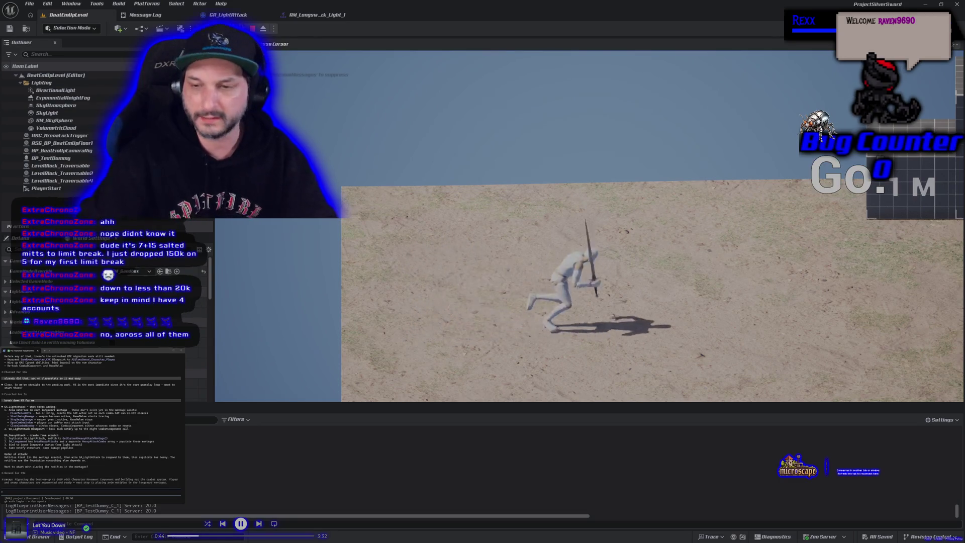
pyautogui.press('d')
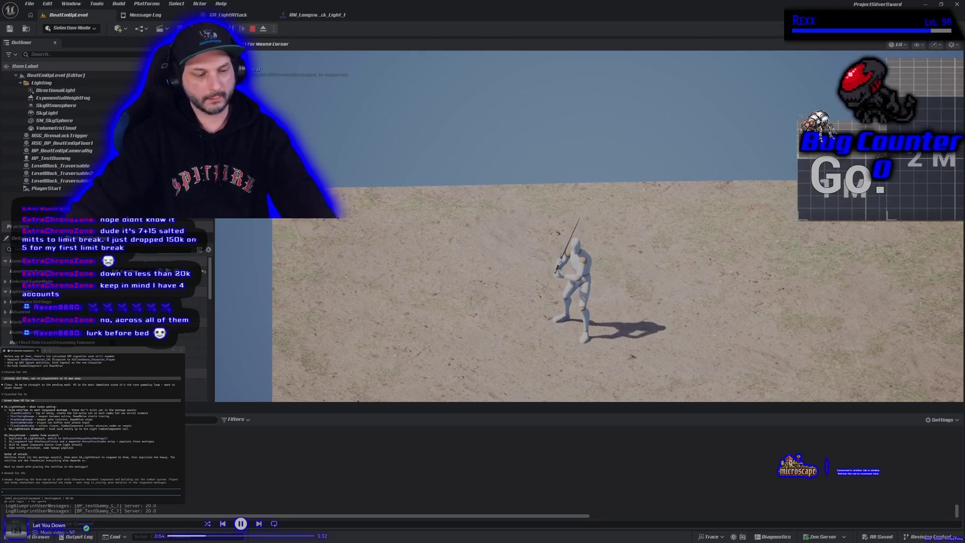
pyautogui.press('Escape')
pyautogui.click(316, 15)
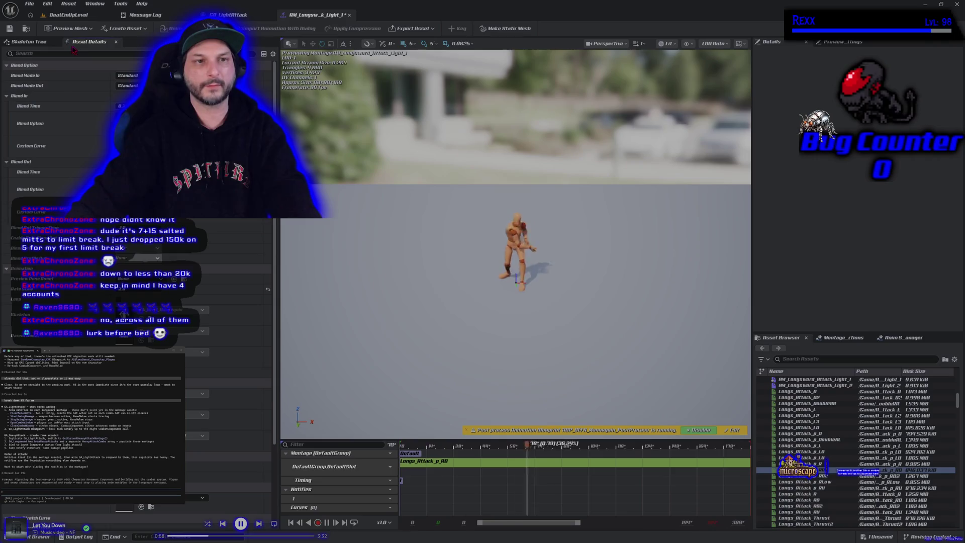
pyautogui.click(58, 15)
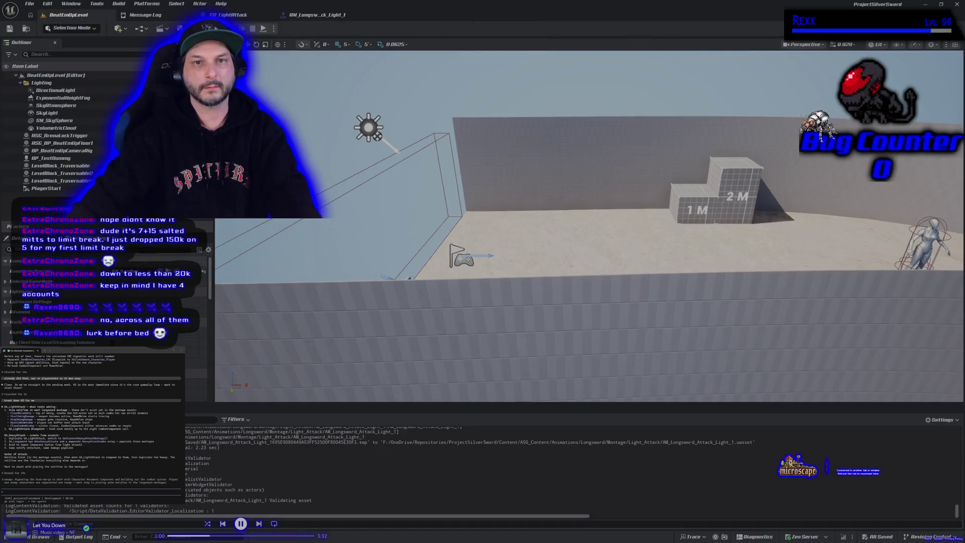
pyautogui.hotkey('alt', 'p')
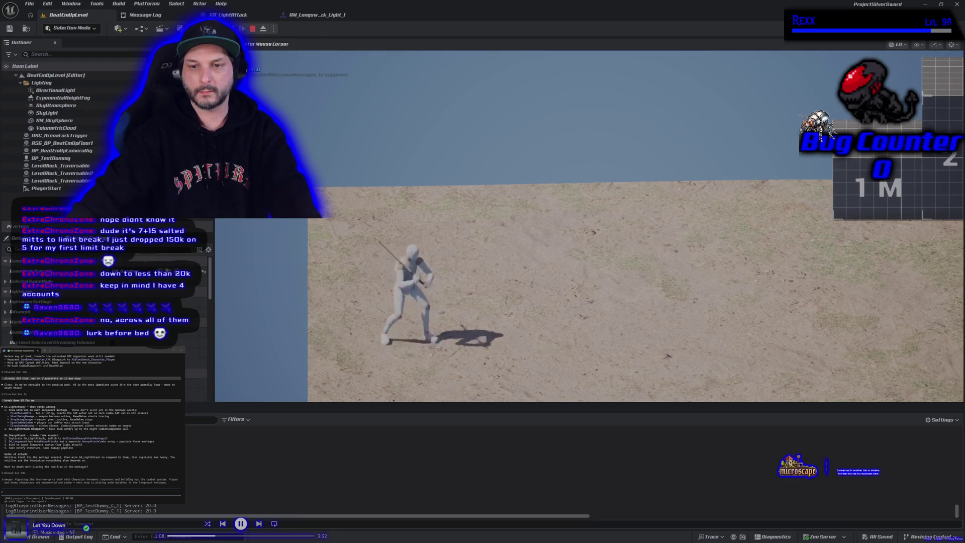
pyautogui.press('w')
pyautogui.press('j')
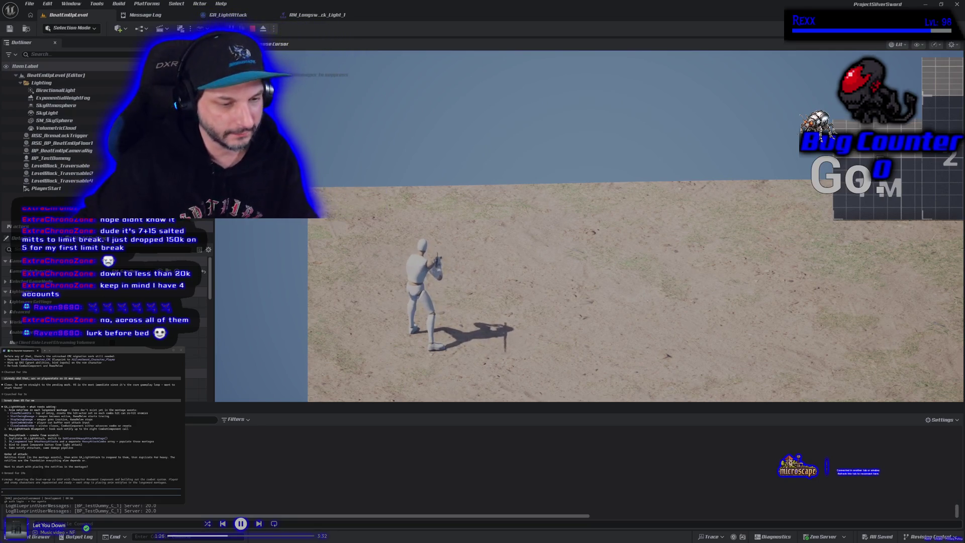
pyautogui.press('Escape')
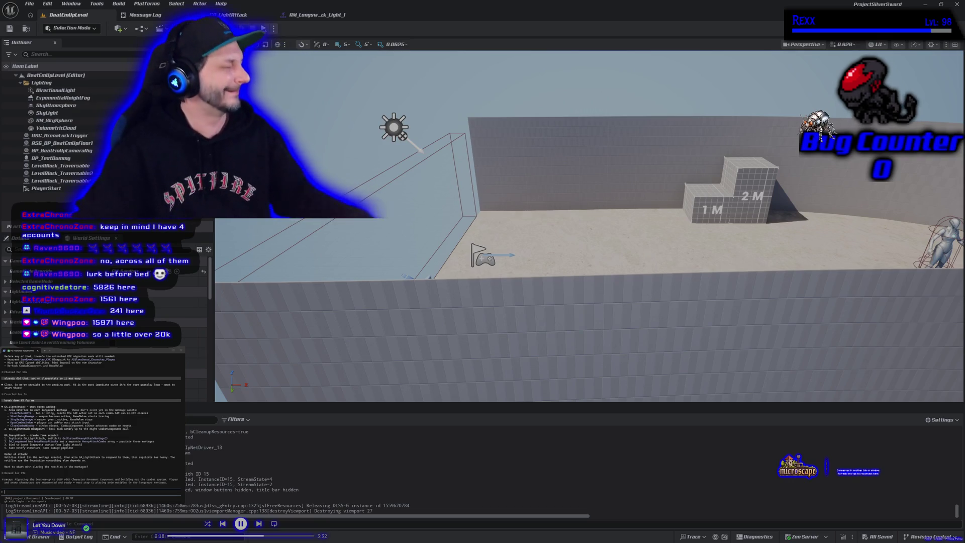
# - Pull the level camera back, then switch to Chrome's Translation Editor screenshot
pyautogui.moveTo(390, 371)
pyautogui.mouseDown()
pyautogui.moveTo(432, 364)
pyautogui.moveTo(424, 332)
pyautogui.mouseUp()
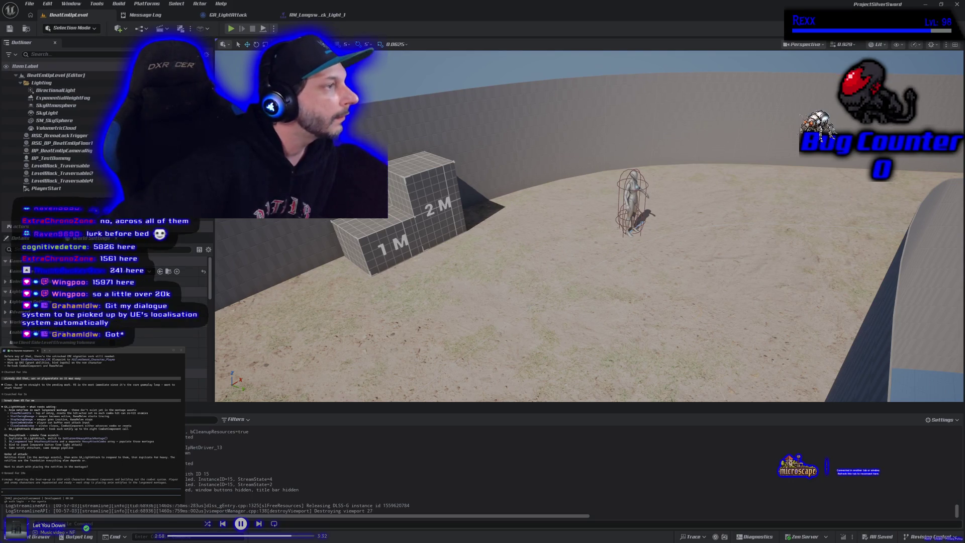
pyautogui.hotkey('alt', 'Tab')
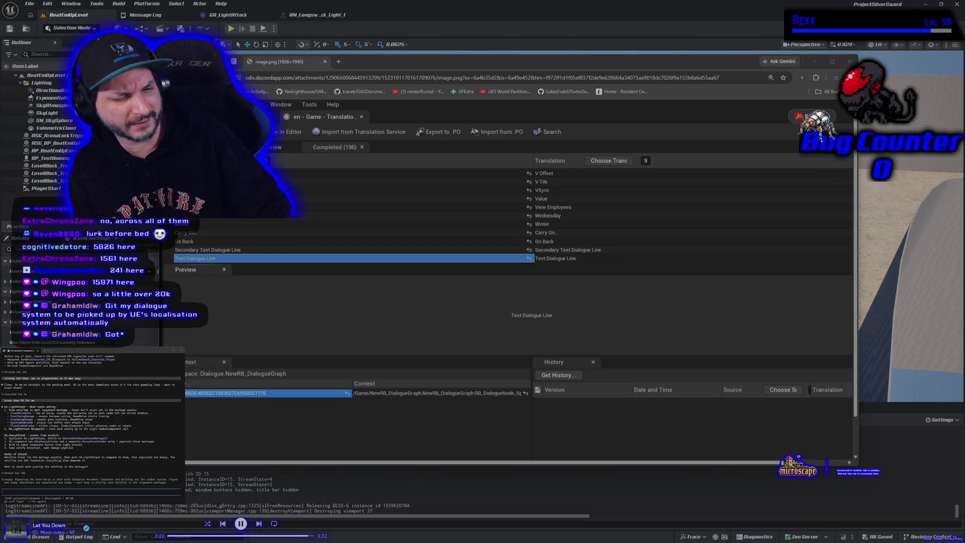
# - Close the Chrome tab with the Translation Editor screenshot to bring back the Unreal level view
pyautogui.click(466, 69)
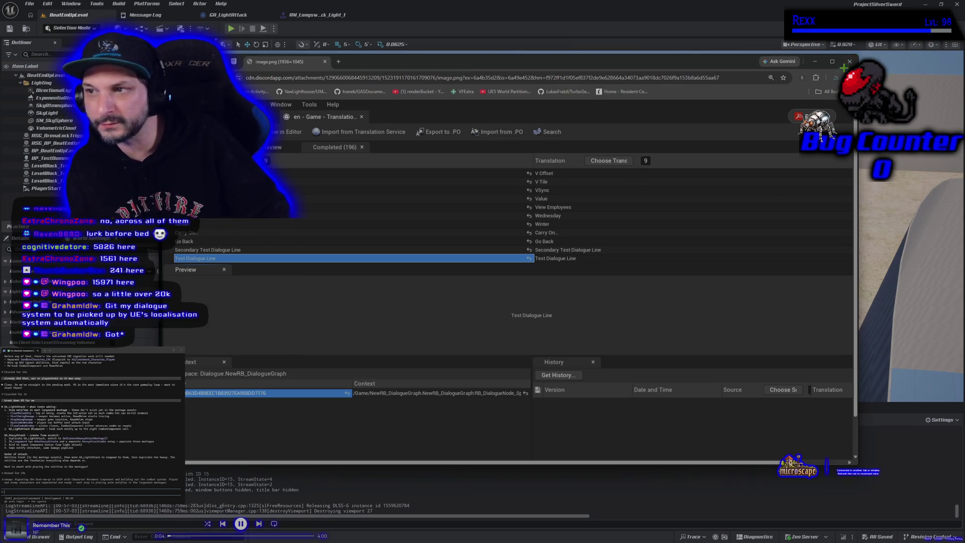
pyautogui.hotkey('ctrl', 'w')
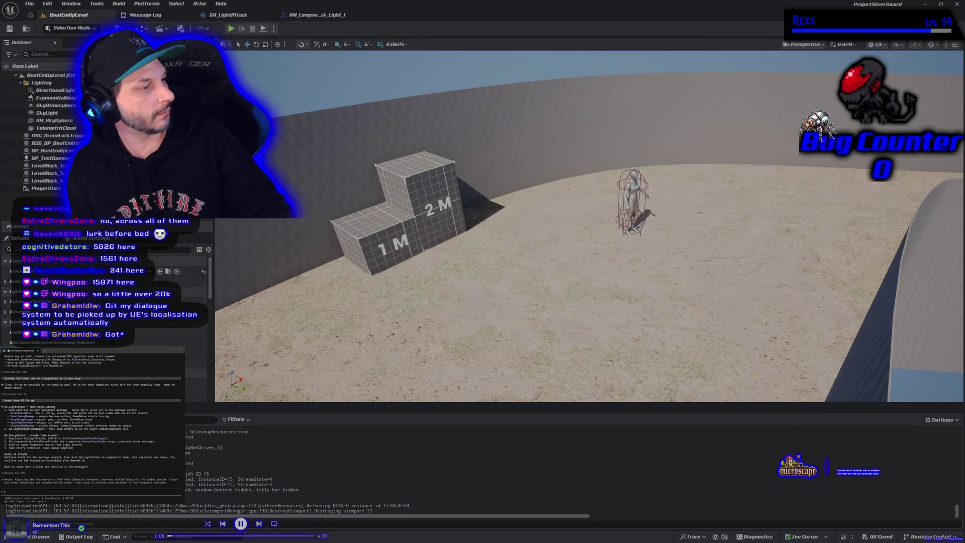
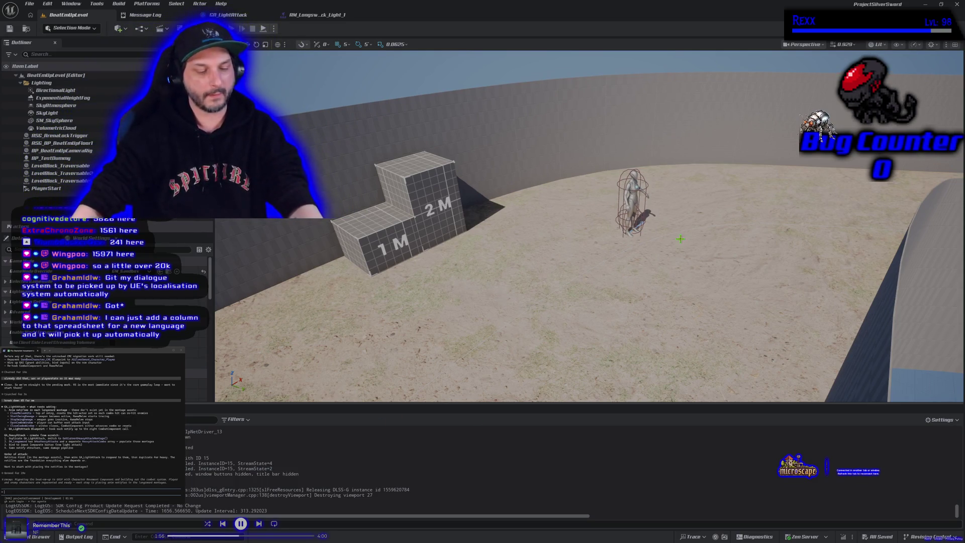
# - Select BP_BeatEmUpCameraRig and show its BeatEmUpCameraComponent in the Details panel
pyautogui.moveTo(680, 239)
pyautogui.mouseDown()
pyautogui.moveTo(663, 211)
pyautogui.moveTo(648, 216)
pyautogui.moveTo(637, 256)
pyautogui.moveTo(638, 233)
pyautogui.moveTo(618, 236)
pyautogui.moveTo(616, 246)
pyautogui.moveTo(628, 226)
pyautogui.moveTo(626, 251)
pyautogui.moveTo(625, 236)
pyautogui.moveTo(613, 234)
pyautogui.moveTo(623, 236)
pyautogui.mouseUp()
pyautogui.click(451, 268)
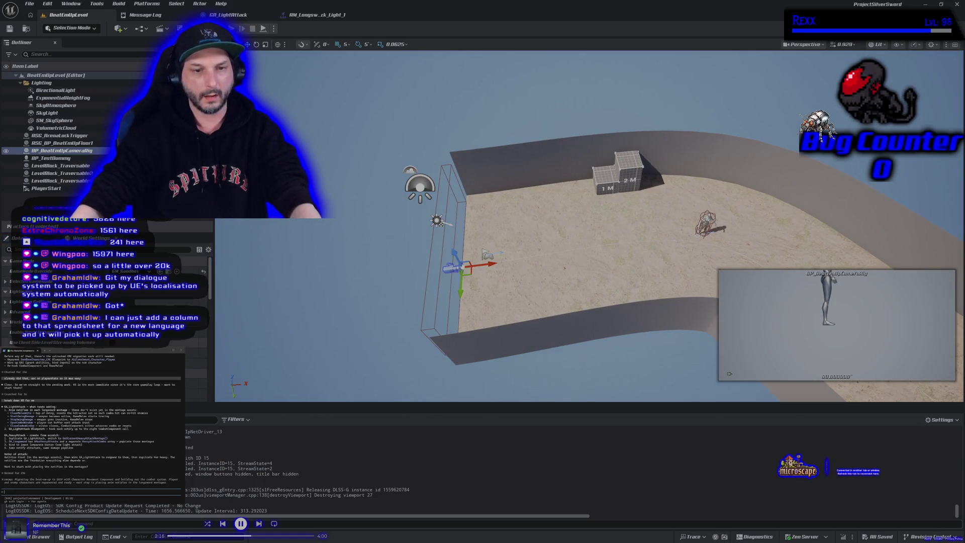
pyautogui.scroll(-5, 101, 321)
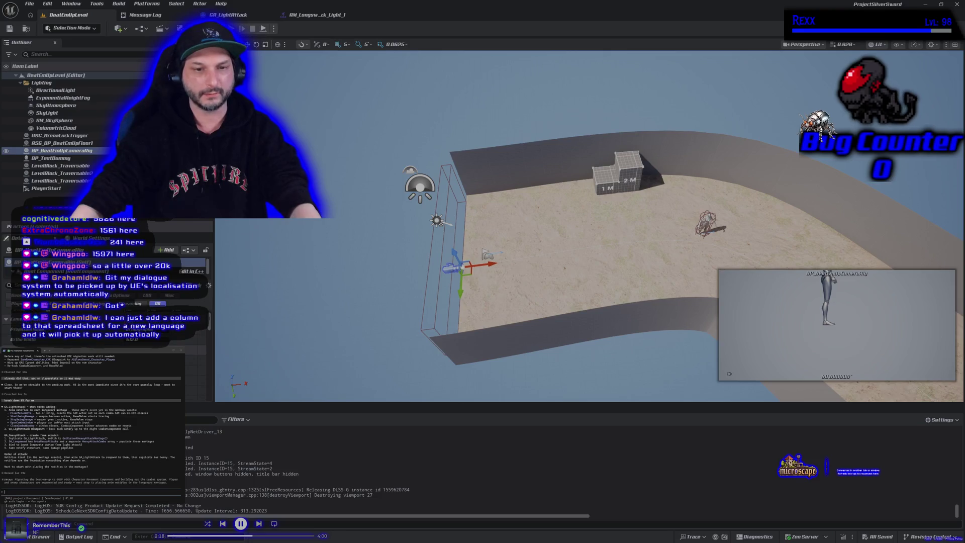
pyautogui.click(100, 273)
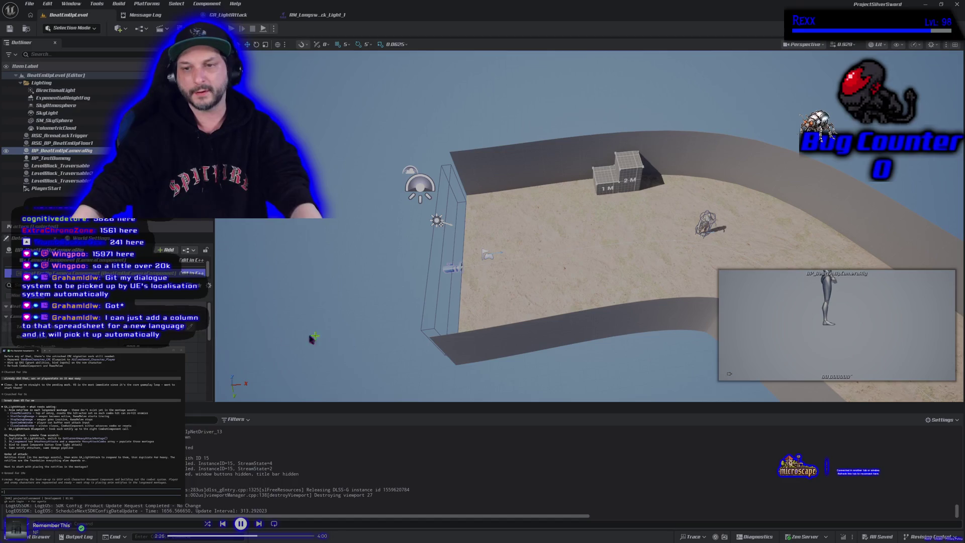
pyautogui.scroll(5, 444, 302)
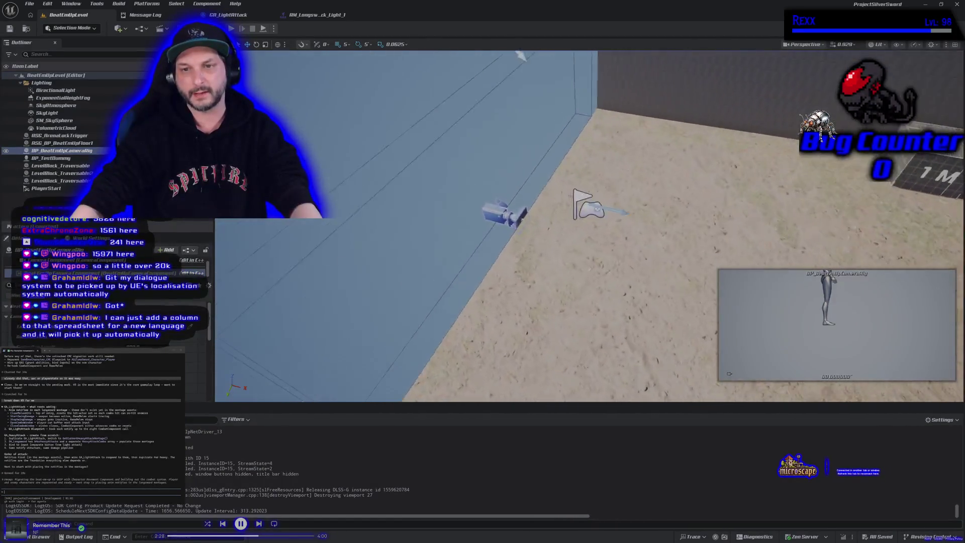
# - Fly the viewport around the walled sand arena and along its long curving path
pyautogui.moveTo(588, 226)
pyautogui.mouseDown()
pyautogui.moveTo(608, 236)
pyautogui.moveTo(618, 261)
pyautogui.moveTo(648, 261)
pyautogui.moveTo(638, 249)
pyautogui.mouseUp()
pyautogui.moveTo(375, 316)
pyautogui.mouseDown()
pyautogui.moveTo(416, 303)
pyautogui.moveTo(396, 269)
pyautogui.mouseUp()
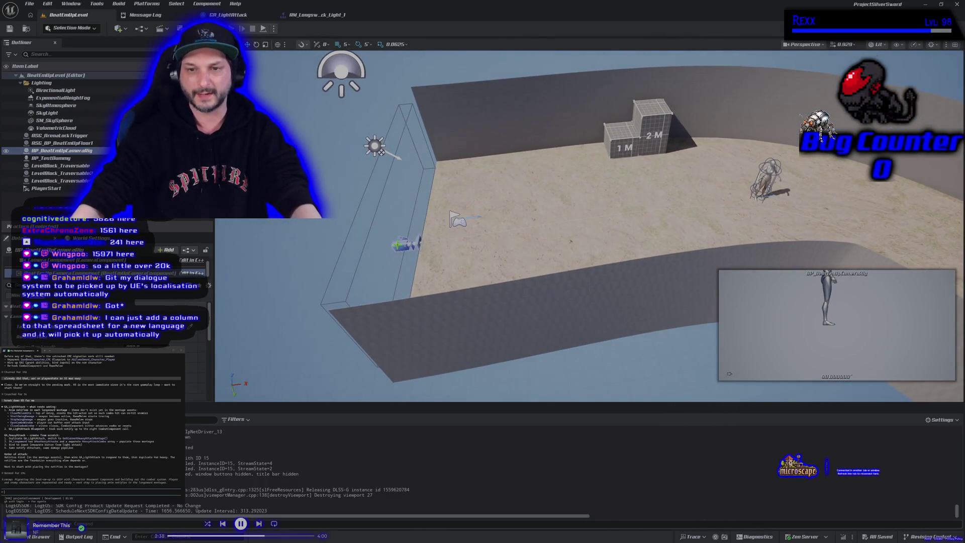
pyautogui.moveTo(457, 296); pyautogui.dragTo(458, 297)
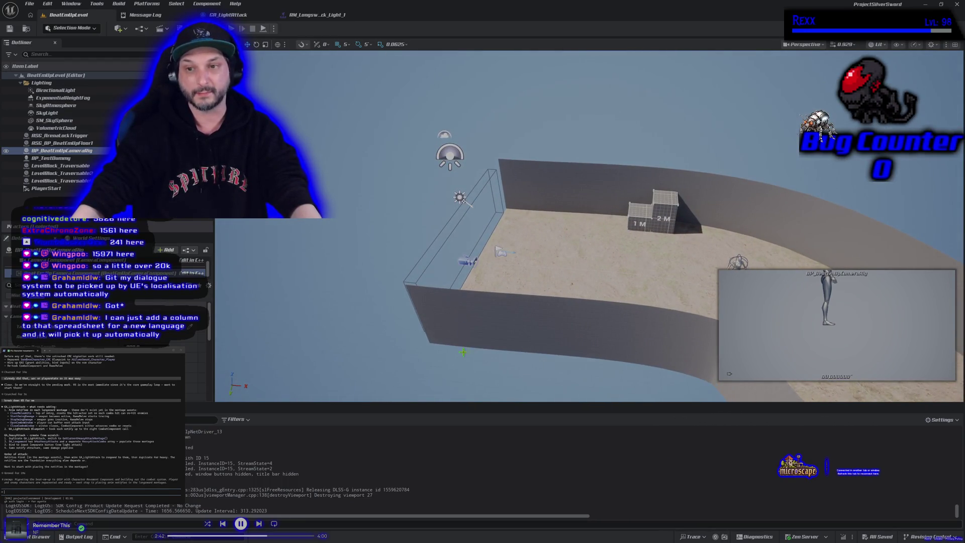
pyautogui.moveTo(466, 353); pyautogui.dragTo(434, 330)
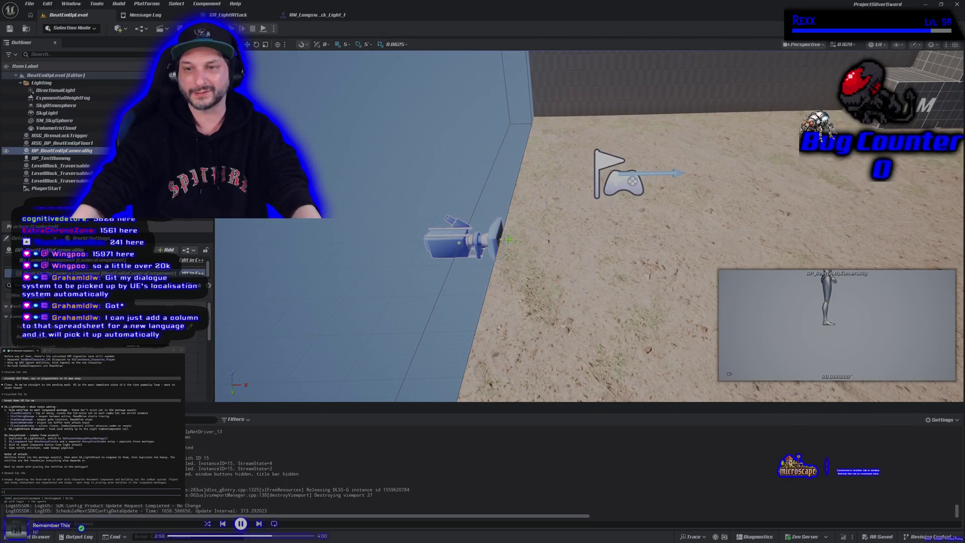
pyautogui.moveTo(513, 241); pyautogui.dragTo(513, 241)
# - Play In Editor: jump onto the 2M block, run with WASD, swing the sword, then stop
pyautogui.hotkey('alt', 'p')
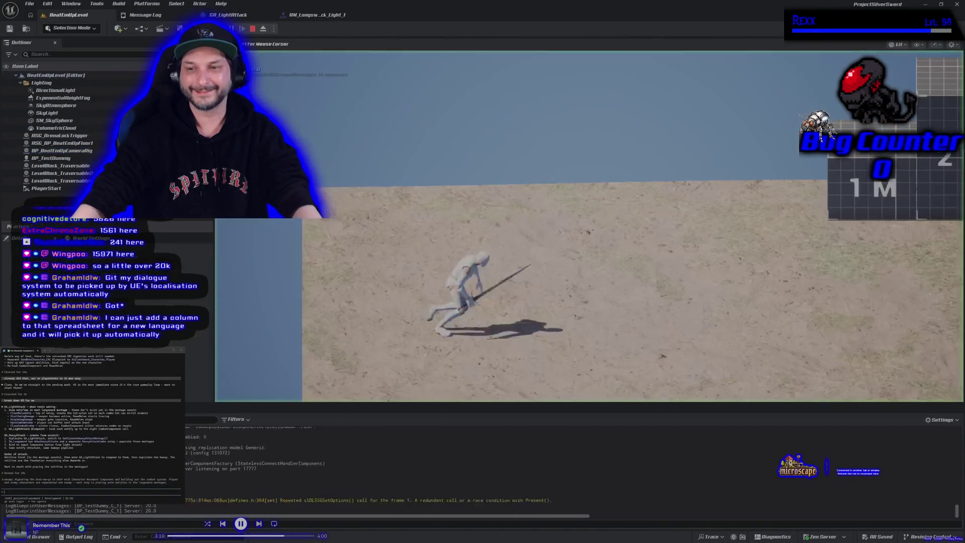
pyautogui.press('space')
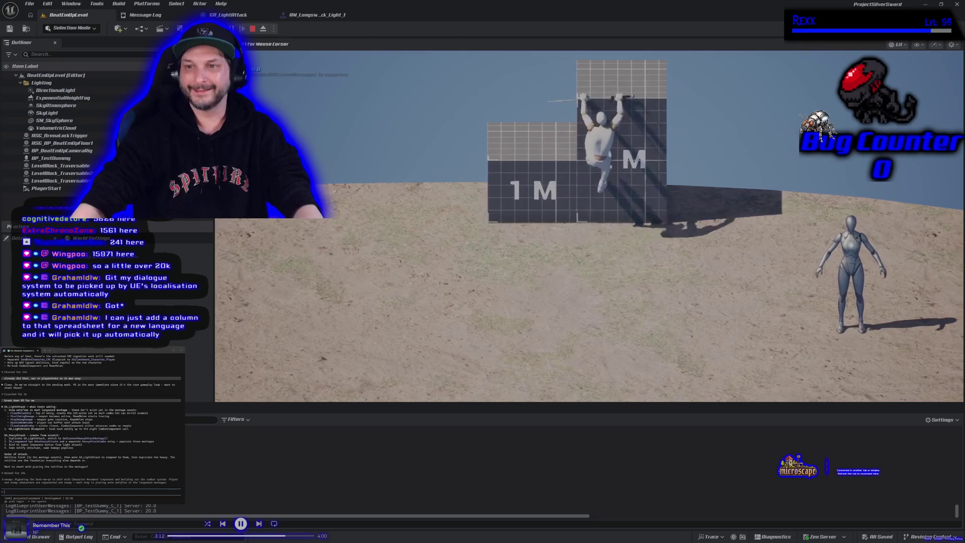
pyautogui.press('s')
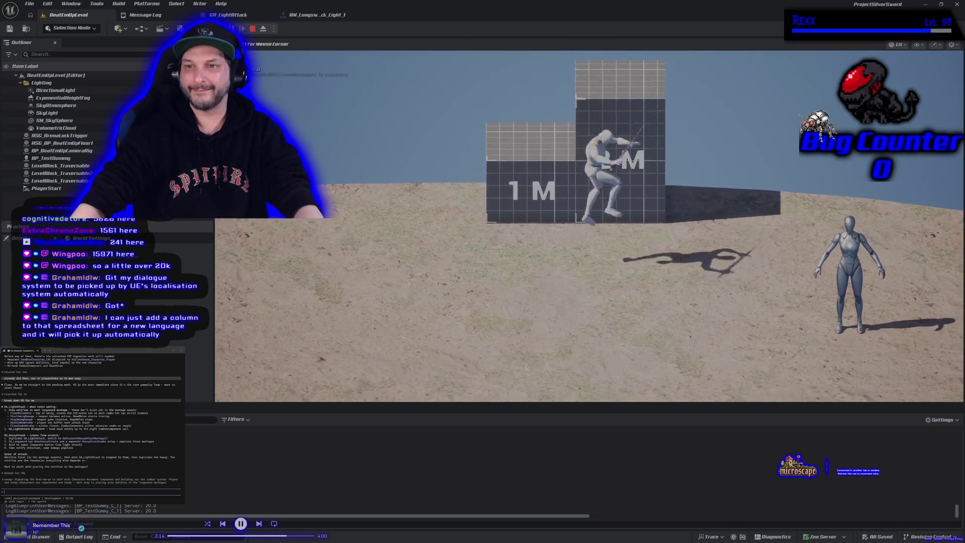
pyautogui.press('s')
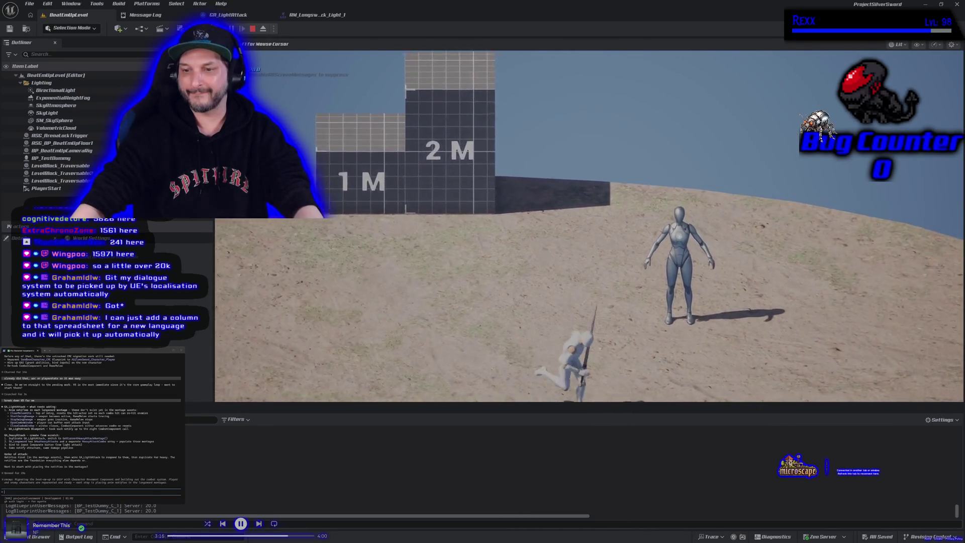
pyautogui.press('w')
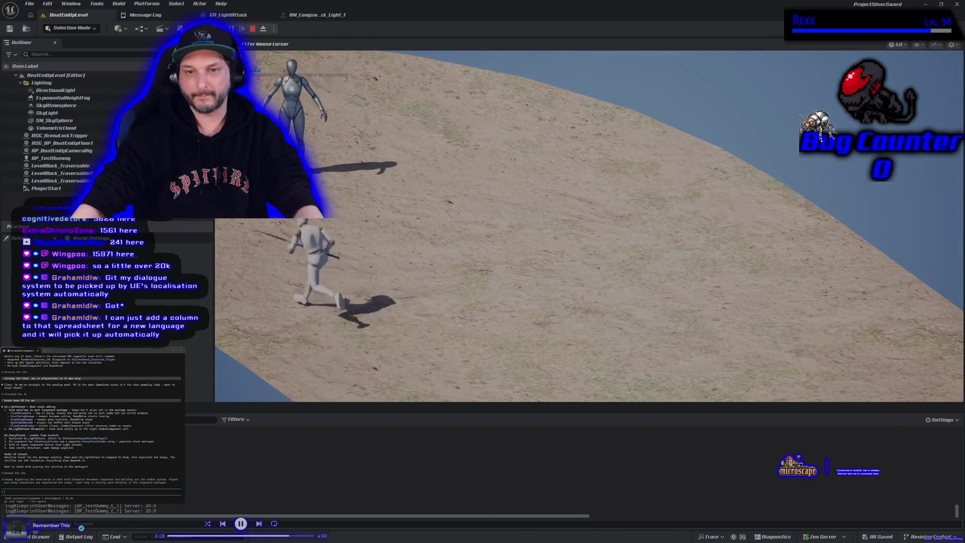
pyautogui.press('d')
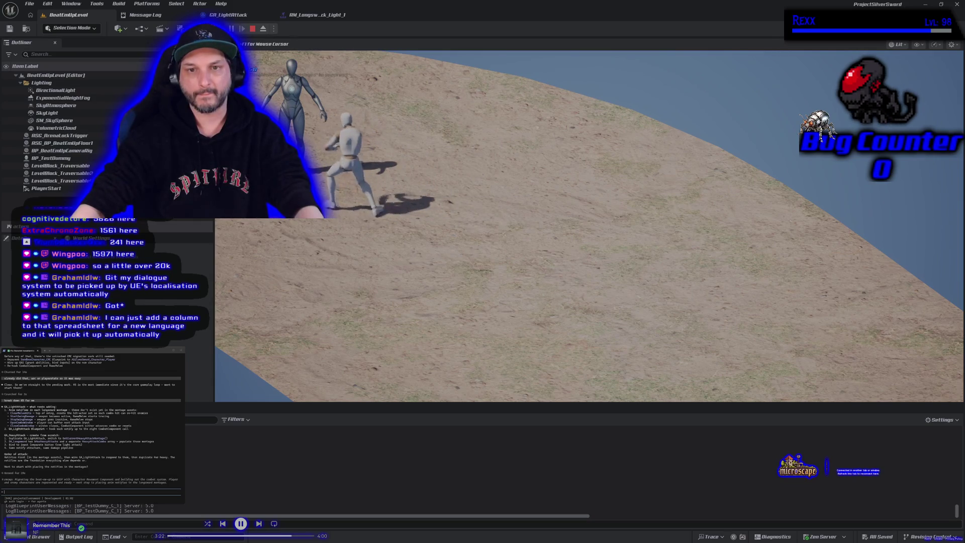
pyautogui.press('a')
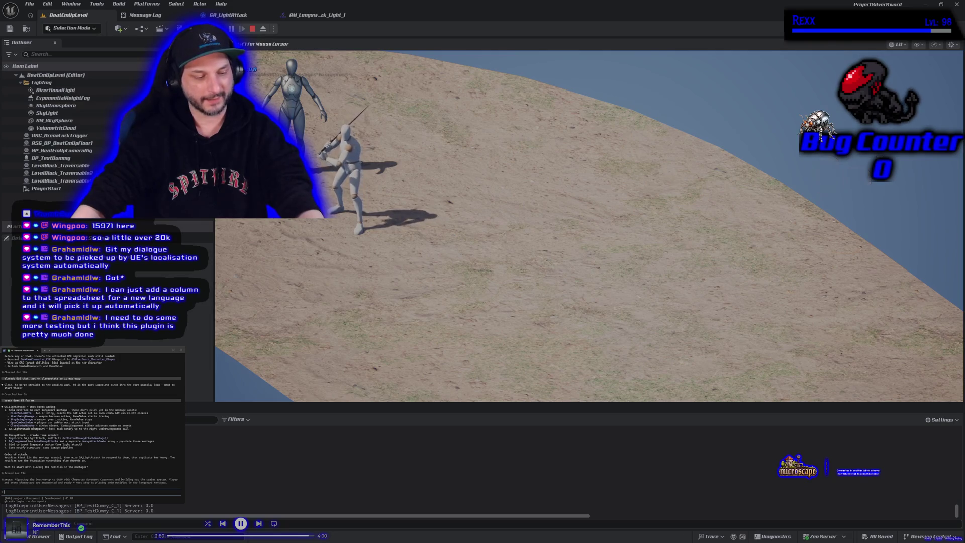
pyautogui.press('Escape')
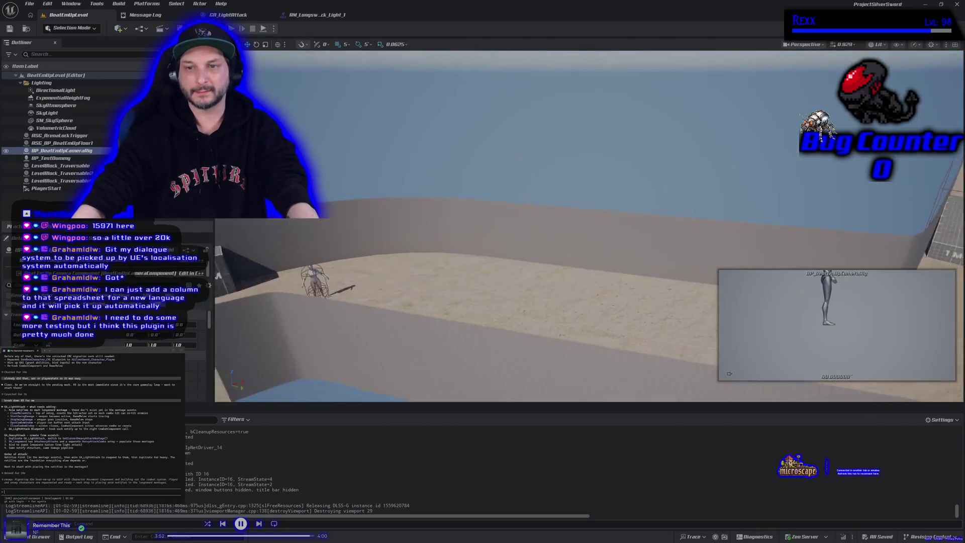
pyautogui.press('w')
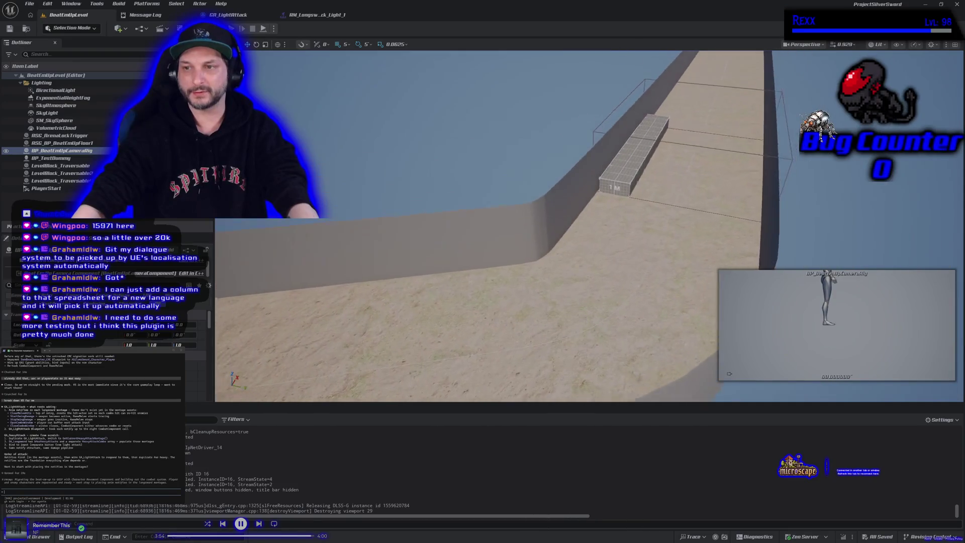
pyautogui.press('w')
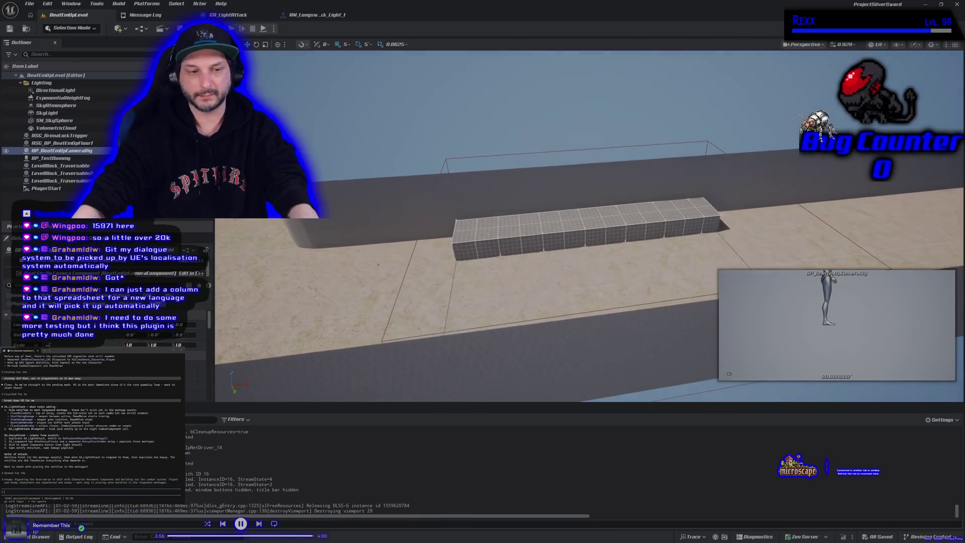
pyautogui.press('s')
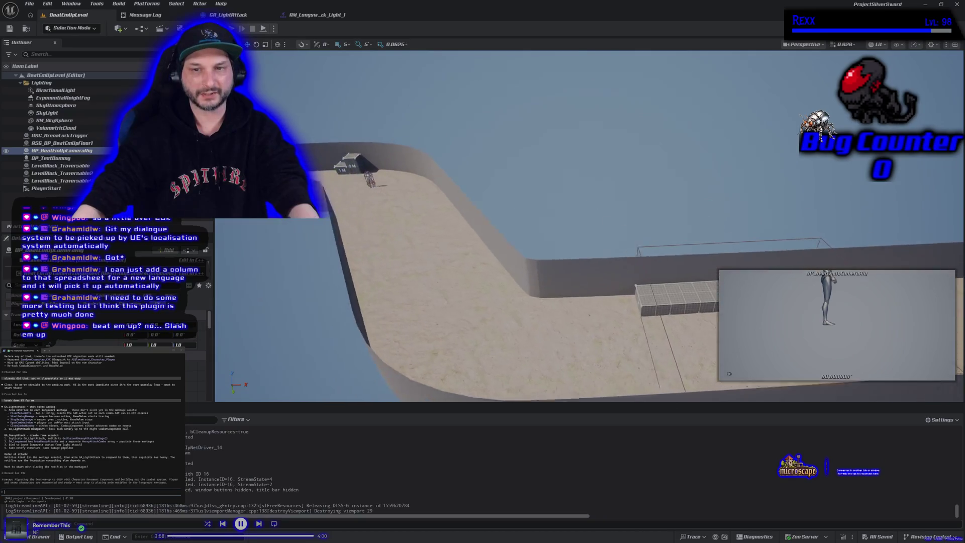
pyautogui.press('w')
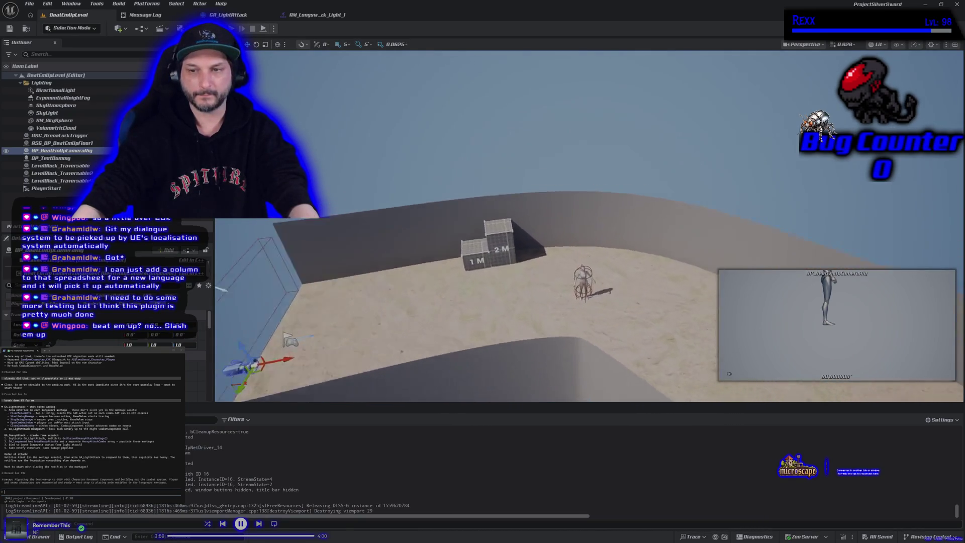
pyautogui.press('w')
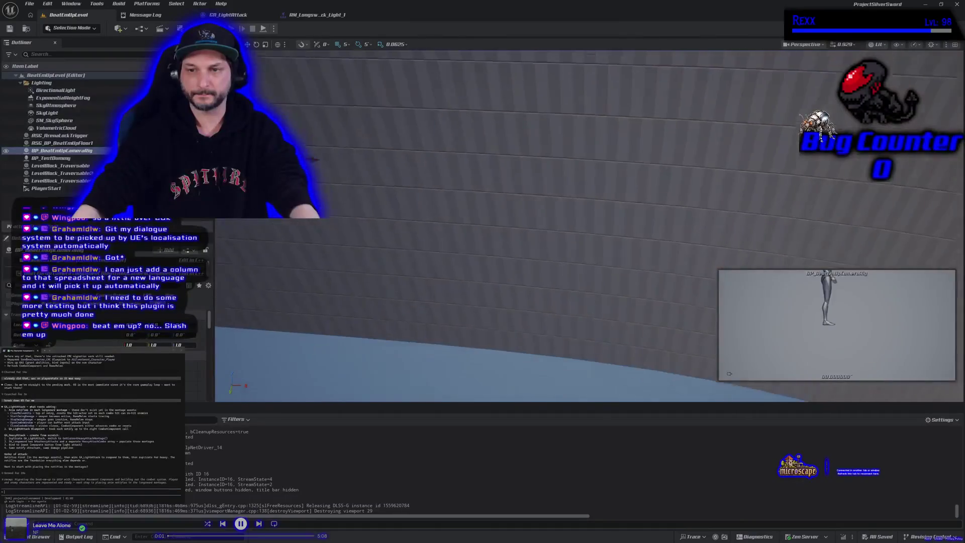
pyautogui.press('s')
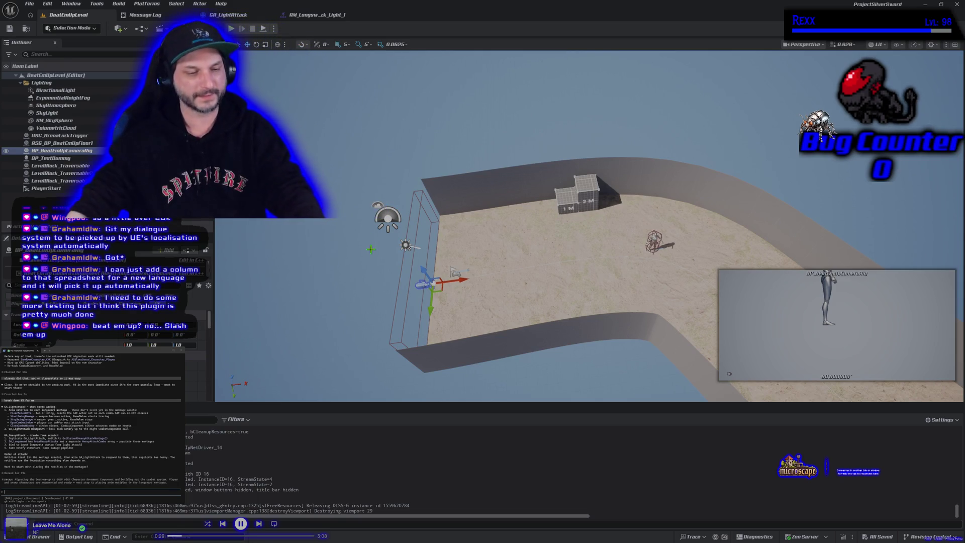
pyautogui.moveTo(511, 311)
pyautogui.mouseDown()
pyautogui.moveTo(467, 226)
pyautogui.moveTo(458, 288)
pyautogui.mouseUp()
# - Enlarge the AM_Longsword_Attack_Light_1 timeline area, then start a playtest from BeatEmUpLevel
pyautogui.click(322, 15)
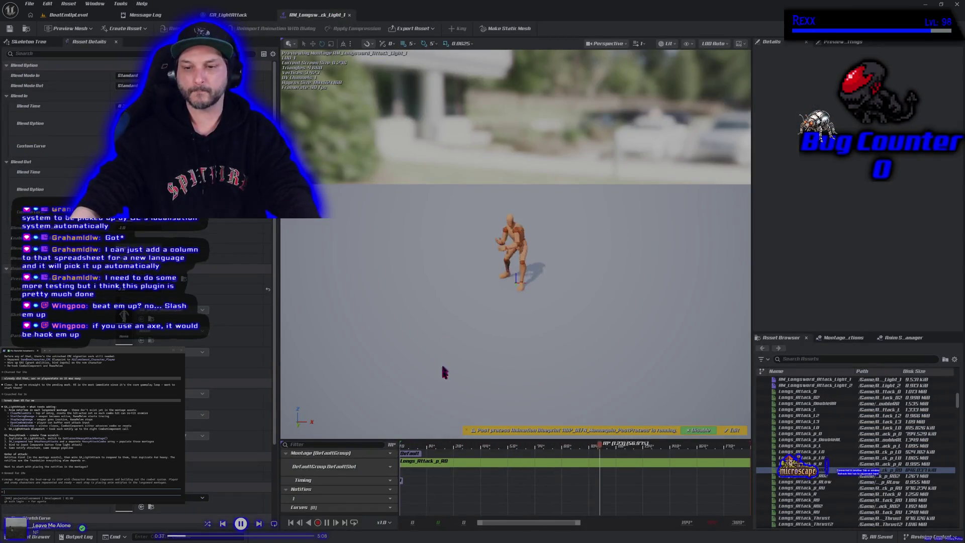
pyautogui.moveTo(447, 438); pyautogui.dragTo(450, 325)
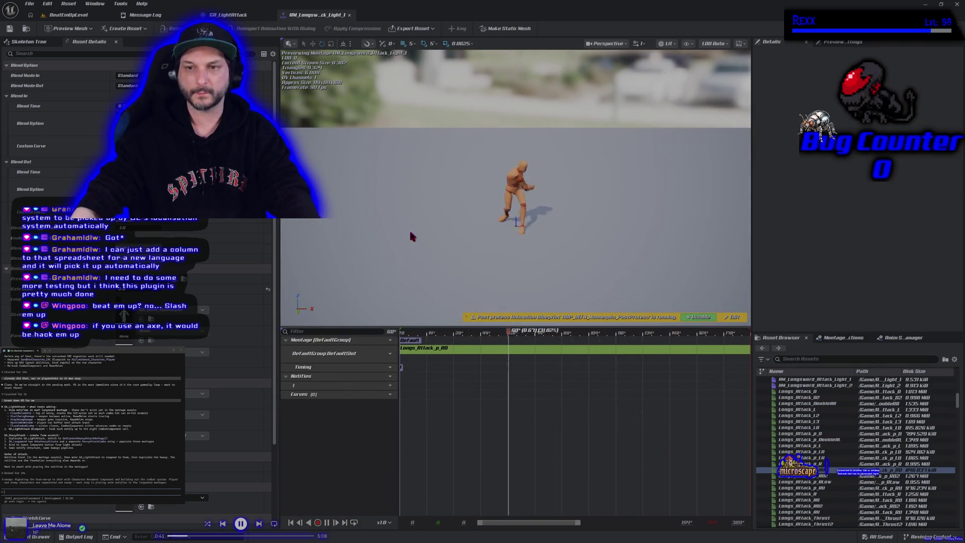
pyautogui.scroll(4, 497, 231)
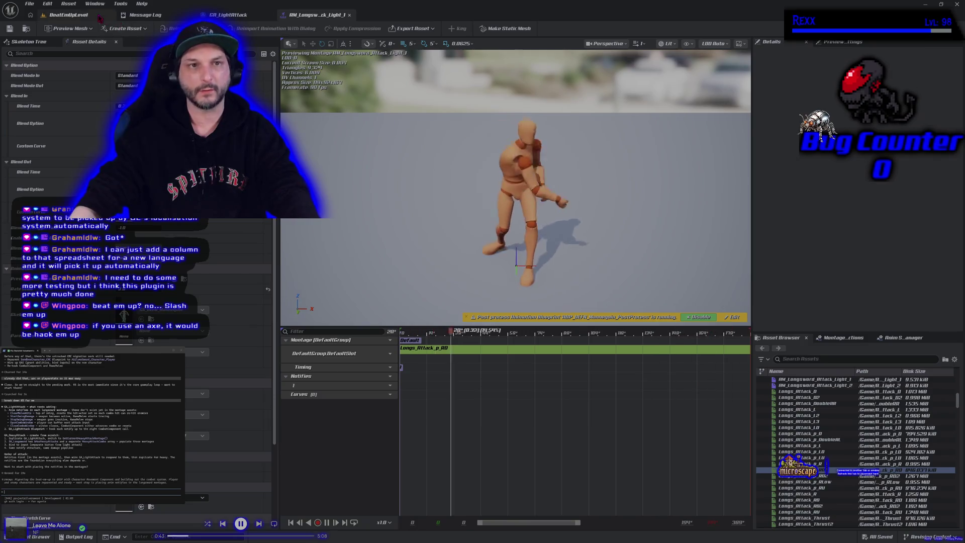
pyautogui.click(69, 14)
pyautogui.hotkey('alt', 'p')
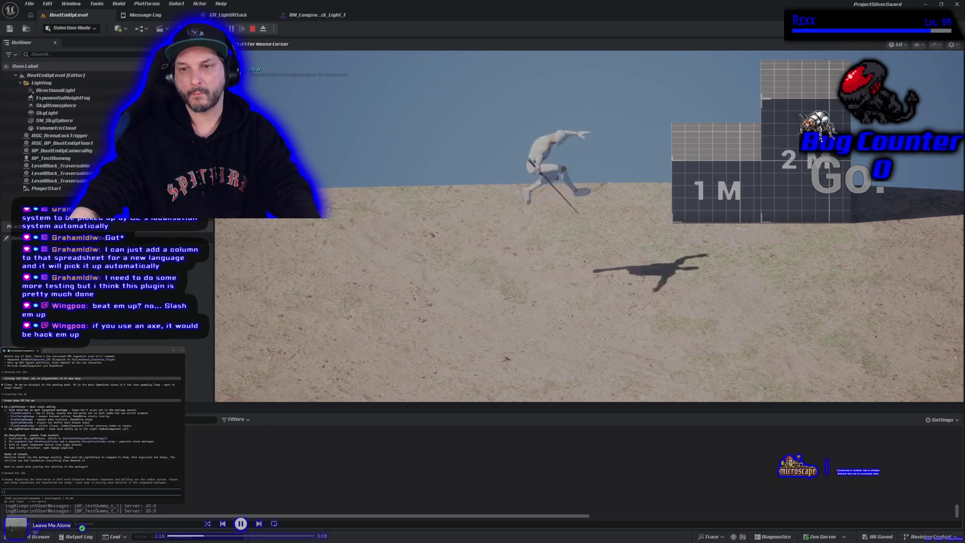
# - Stop the session, check the montage, then run and end another BeatEmUpLevel playtest
pyautogui.press('Escape')
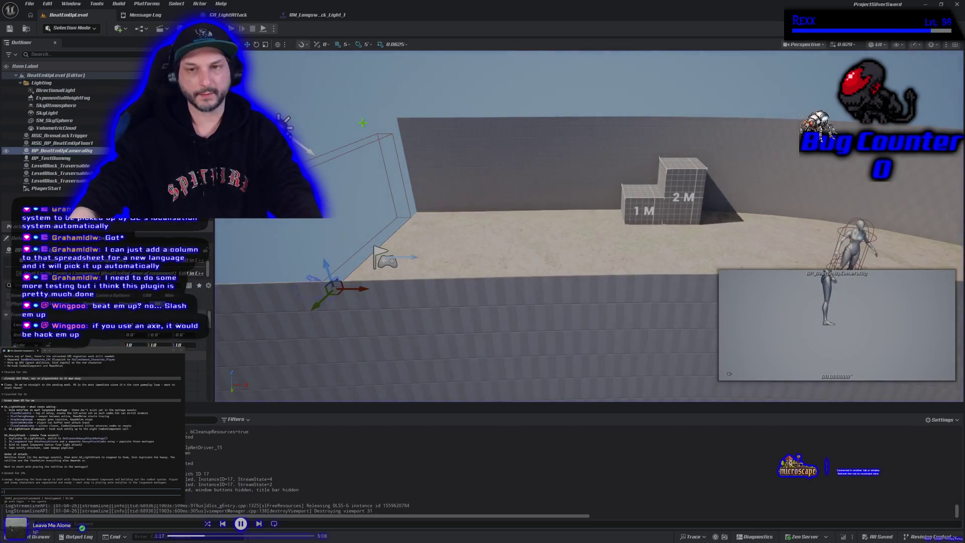
pyautogui.click(316, 16)
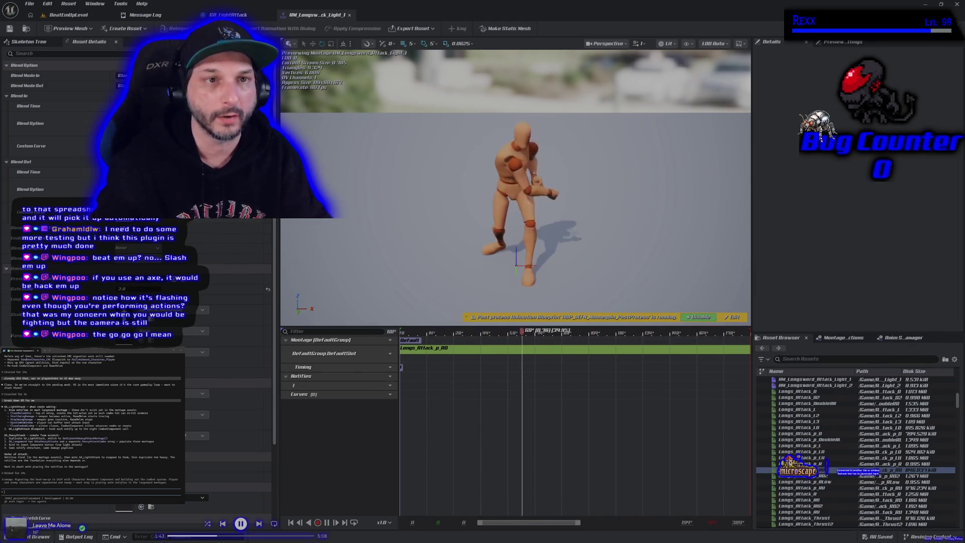
pyautogui.click(83, 17)
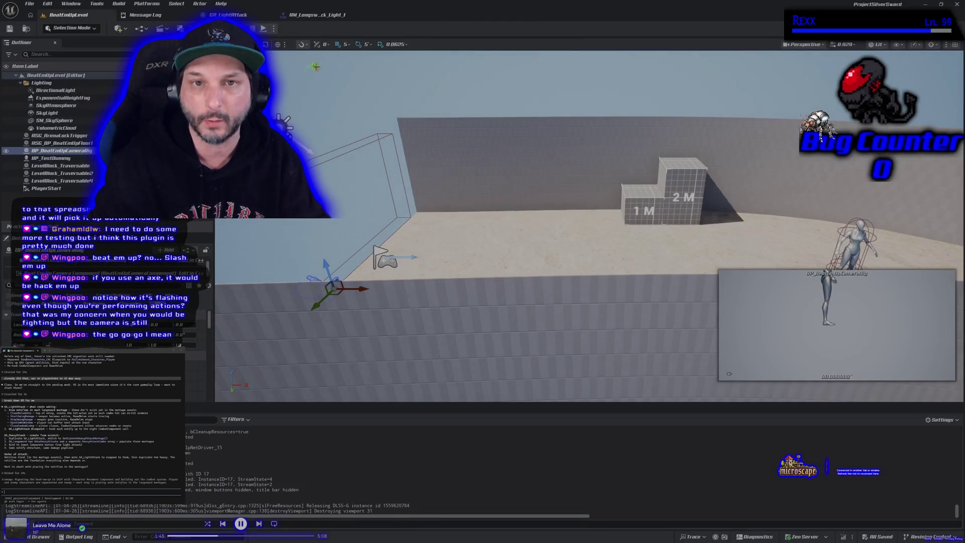
pyautogui.hotkey('alt', 'p')
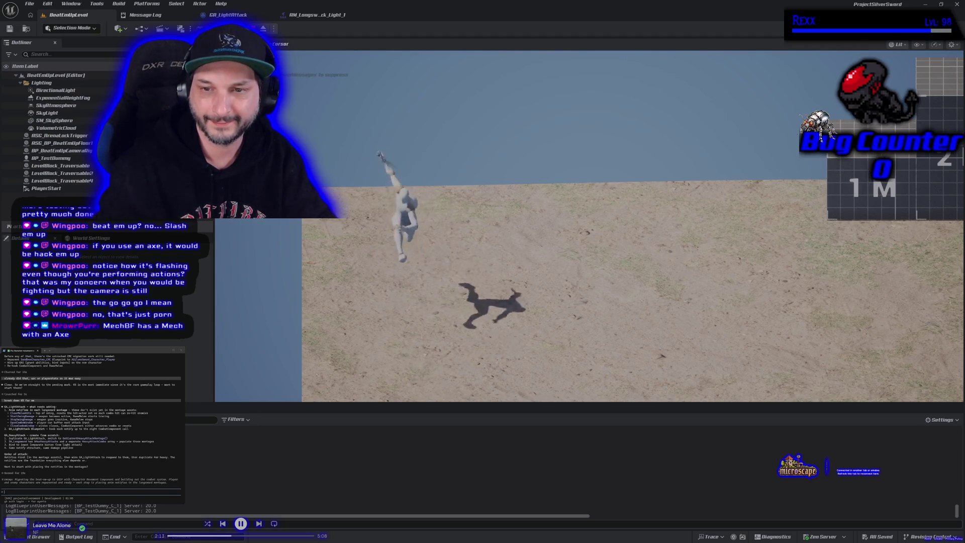
pyautogui.press('Escape')
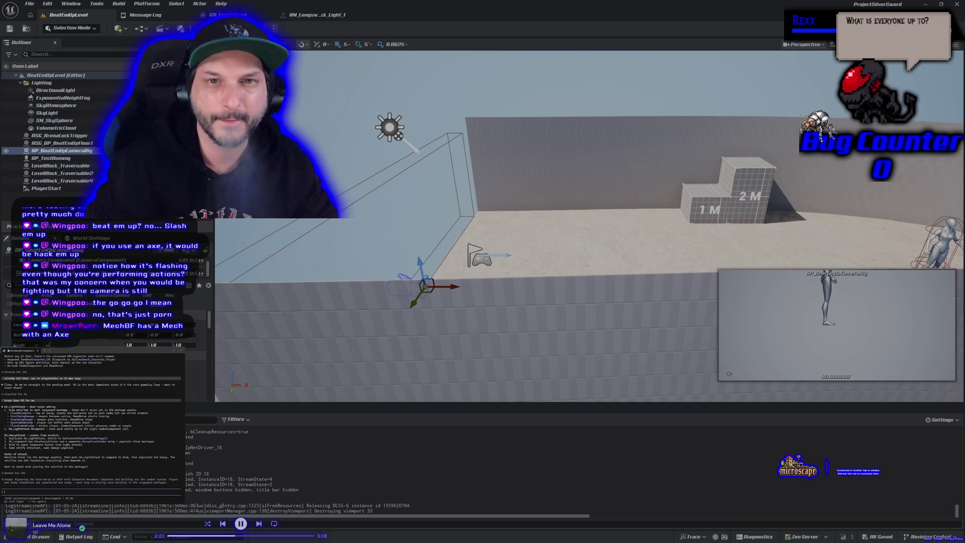
# - Run a brief playtest, then return to the AM_Longsword_Attack_Light_1 montage
pyautogui.hotkey('alt', 'p')
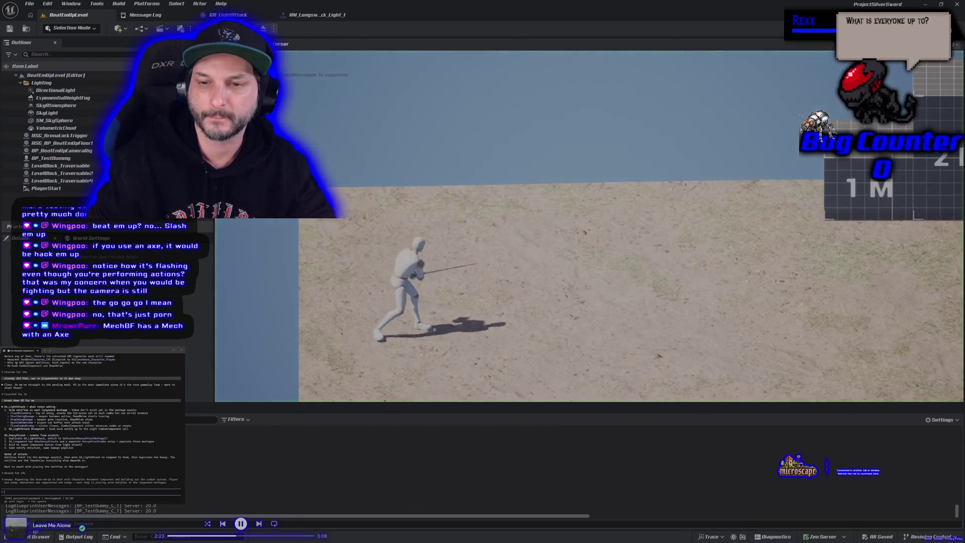
pyautogui.press('Escape')
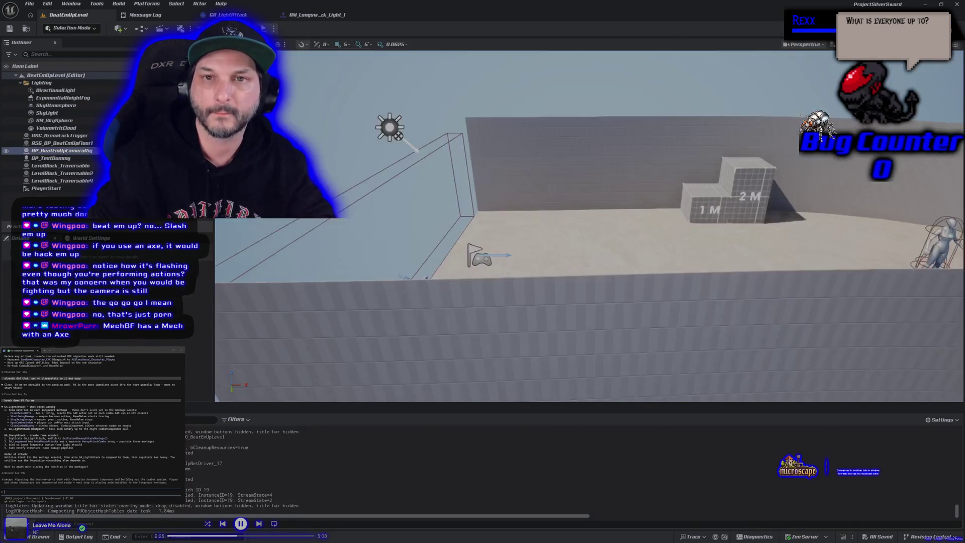
pyautogui.click(312, 15)
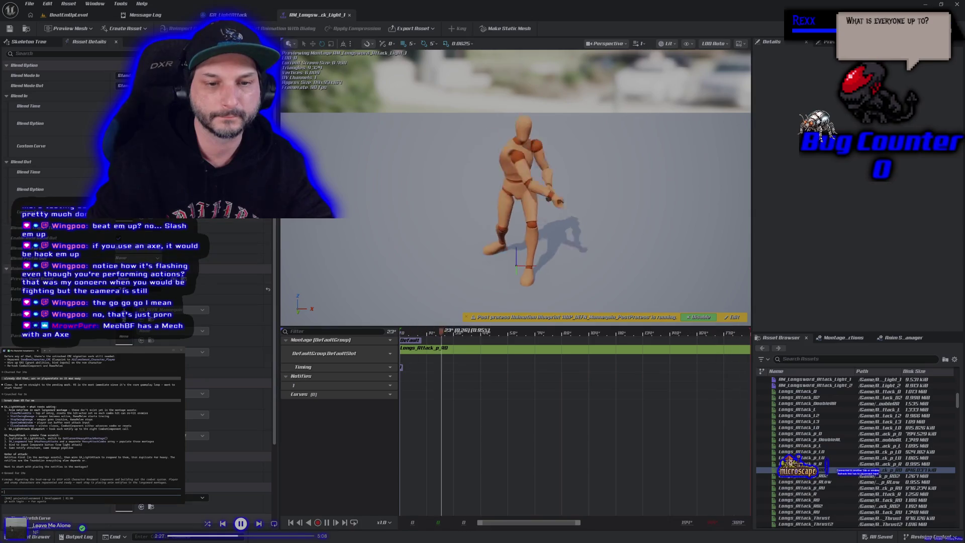
# - Save the AM_Longsword_Attack_Light_1 montage and playtest the attack in BeatEmUpLevel
pyautogui.hotkey('ctrl', 's')
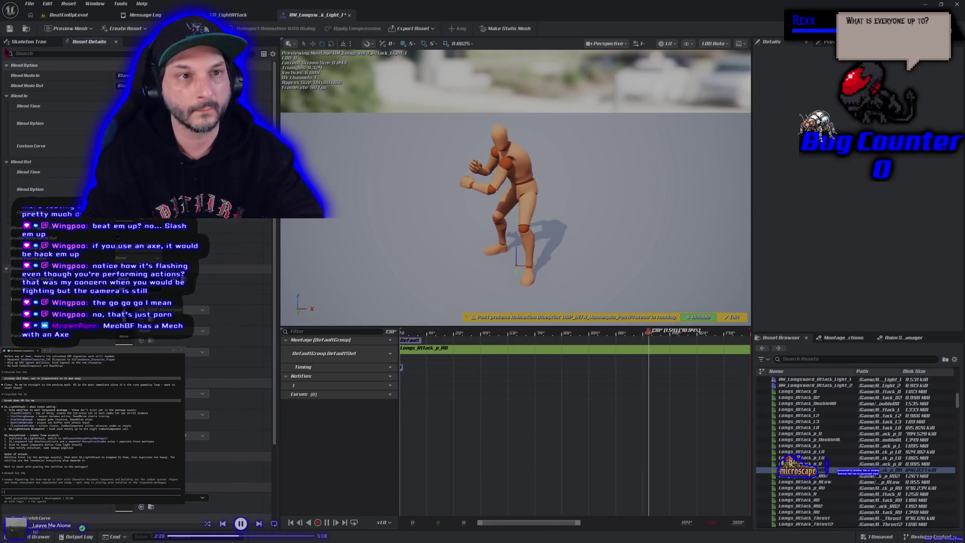
pyautogui.click(70, 14)
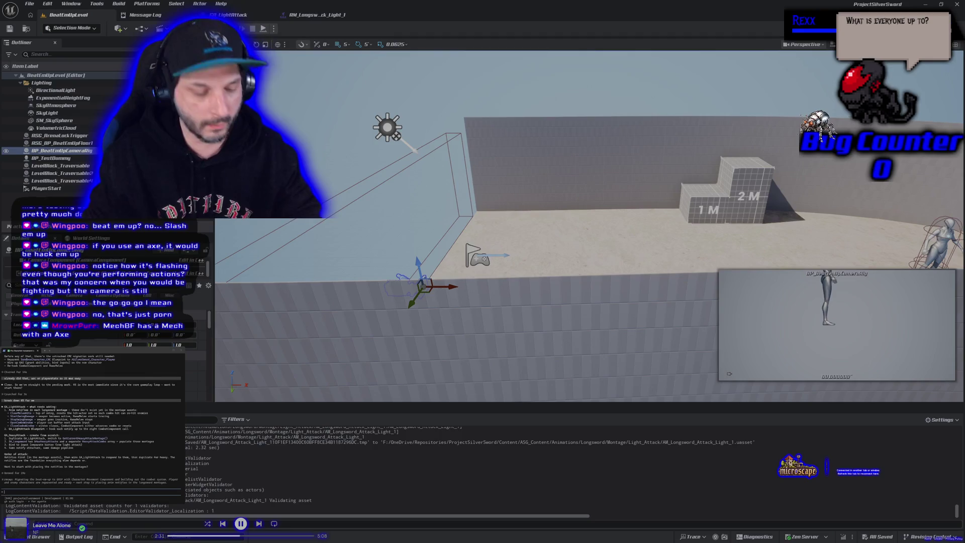
pyautogui.hotkey('alt', 'p')
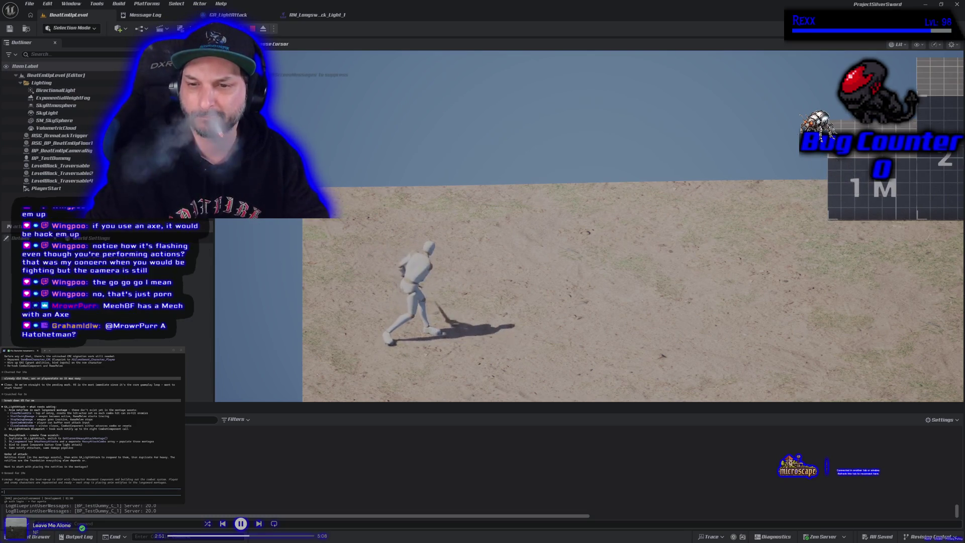
pyautogui.press('Escape')
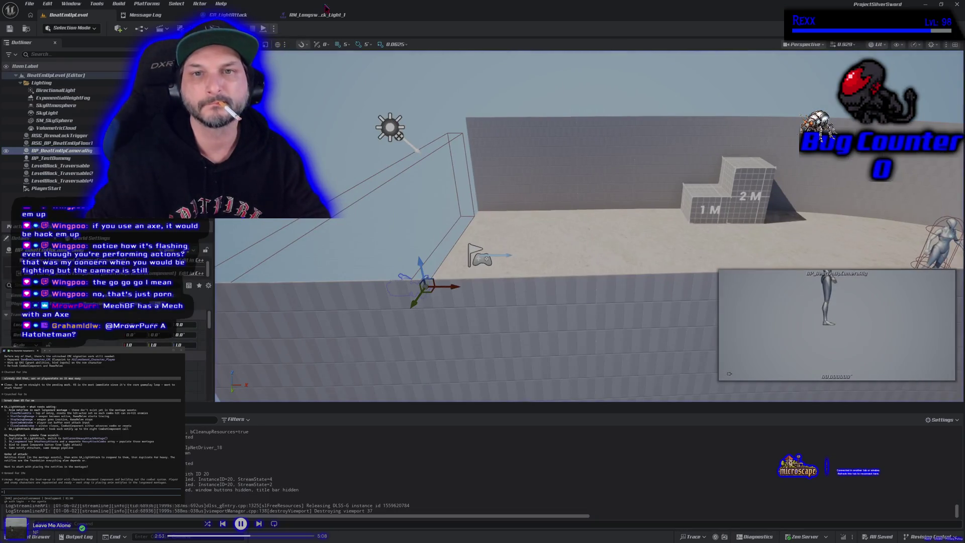
# - Re-save the montage, playtest once more, then bring up the GA_LightAttack event graph
pyautogui.click(317, 14)
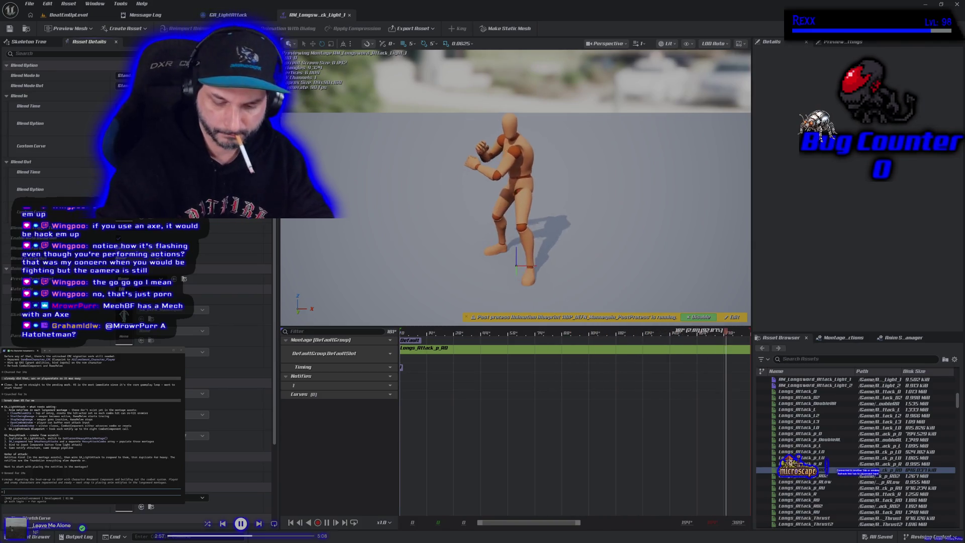
pyautogui.hotkey('ctrl', 's')
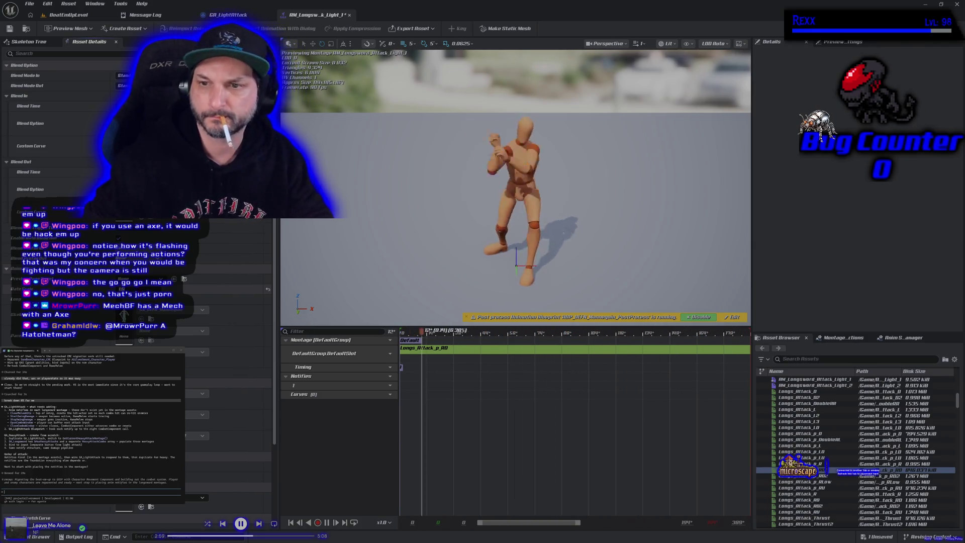
pyautogui.click(92, 13)
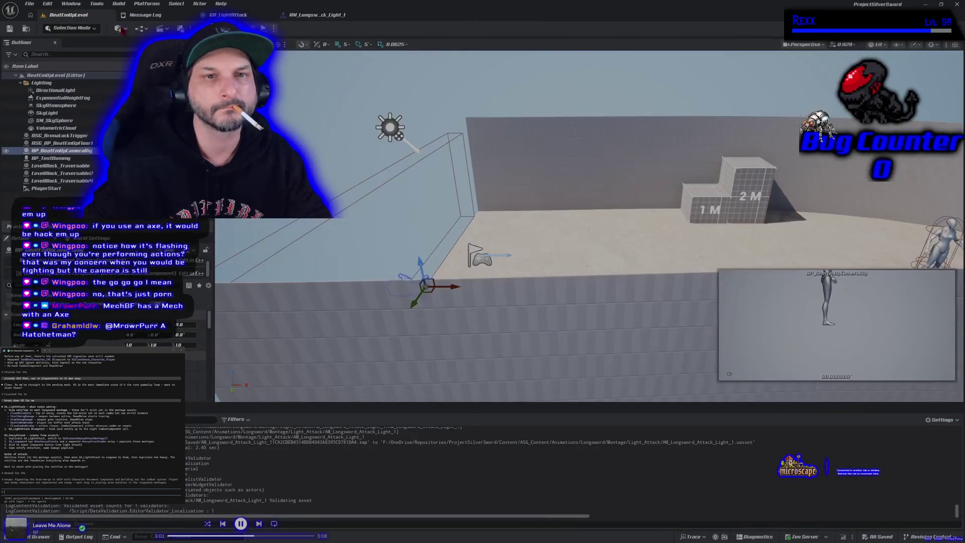
pyautogui.hotkey('alt', 'p')
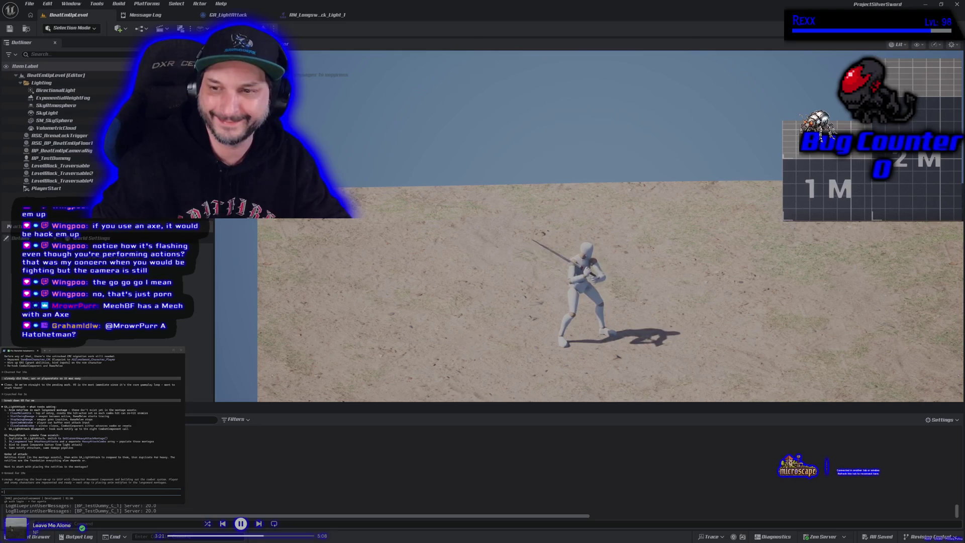
pyautogui.press('Escape')
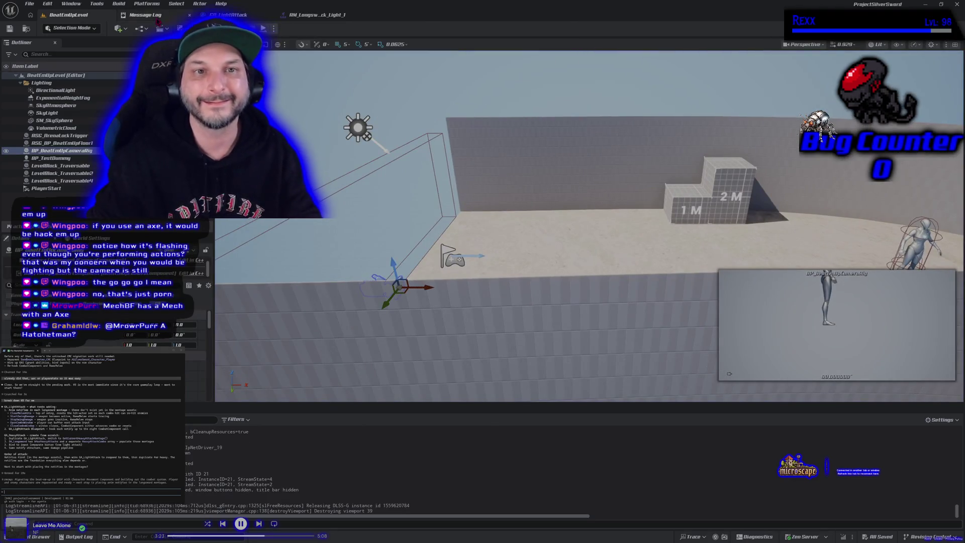
pyautogui.click(227, 14)
pyautogui.moveTo(389, 319)
pyautogui.mouseDown()
pyautogui.moveTo(424, 361)
pyautogui.moveTo(378, 396)
pyautogui.mouseUp()
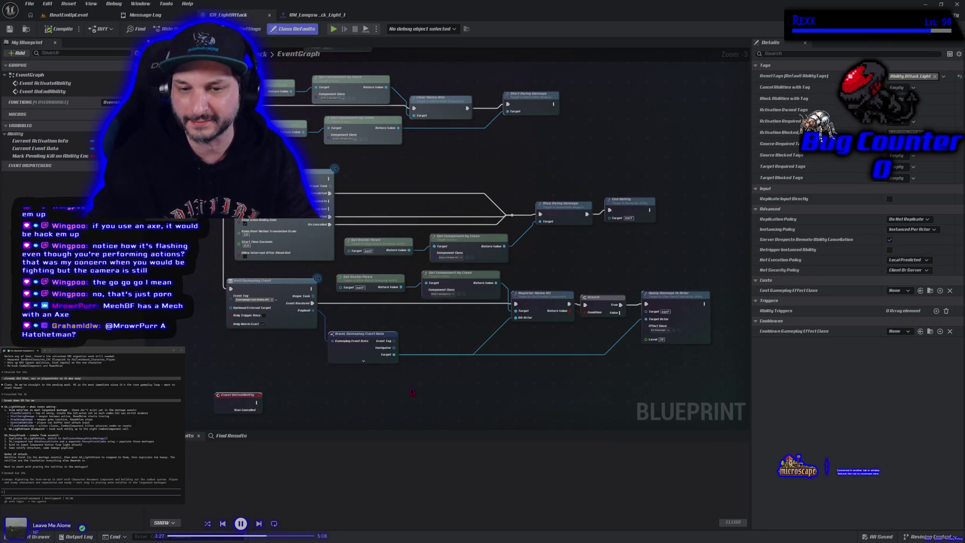
# - Return to the AM_Longsword_Attack_Light_1 editor to preview the longsword attack on the mannequin
pyautogui.click(316, 16)
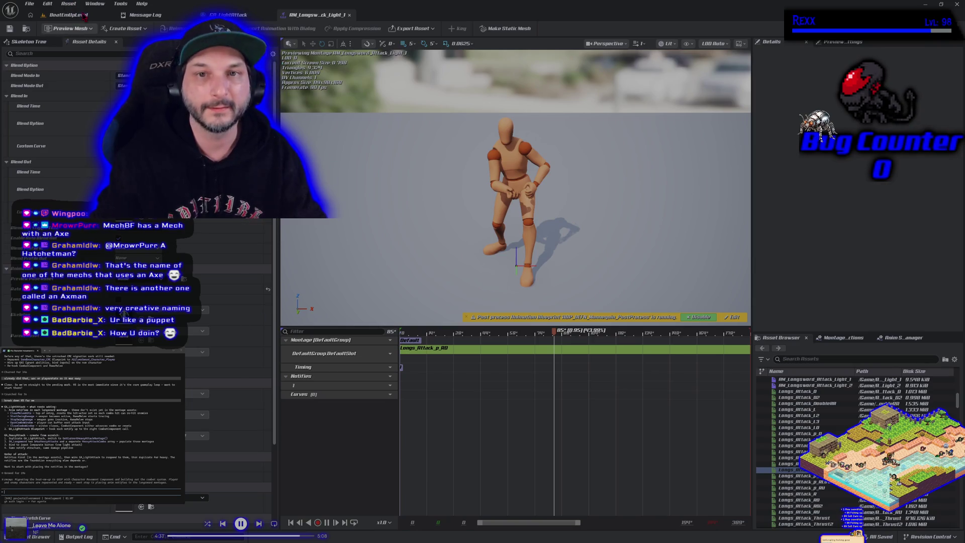
# - Play BeatEmUpLevel, run over the 1M/2M blocks to the training dummy, then stop
pyautogui.click(69, 16)
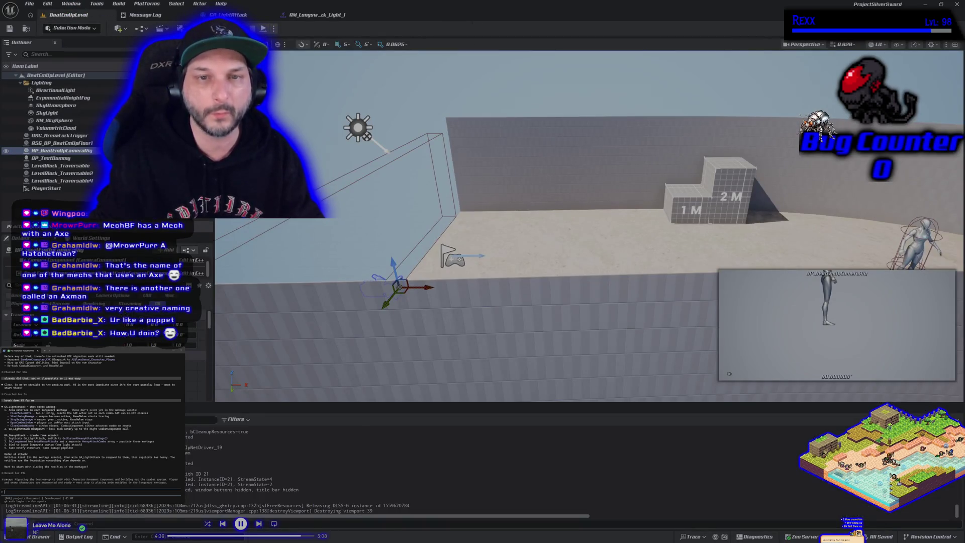
pyautogui.click(263, 28)
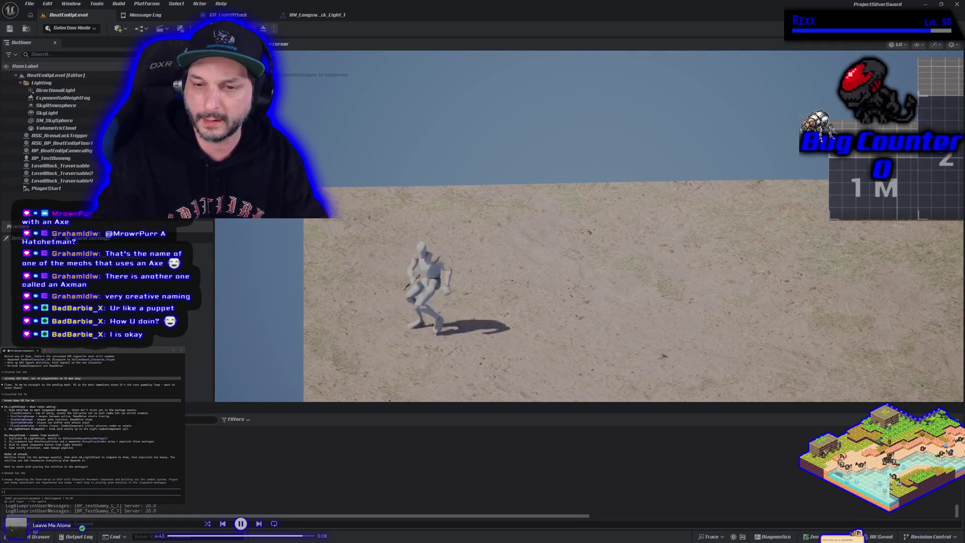
pyautogui.press('d')
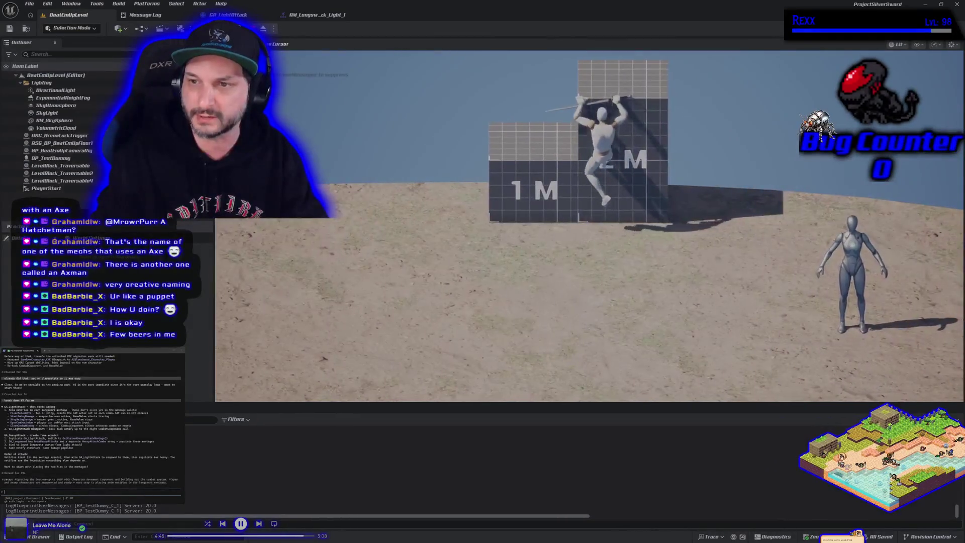
pyautogui.press('a')
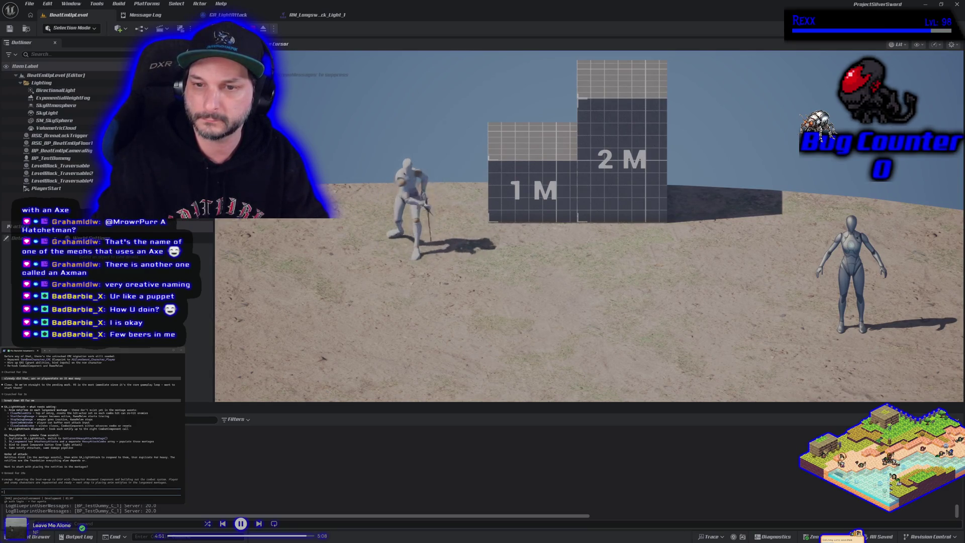
pyautogui.press('d')
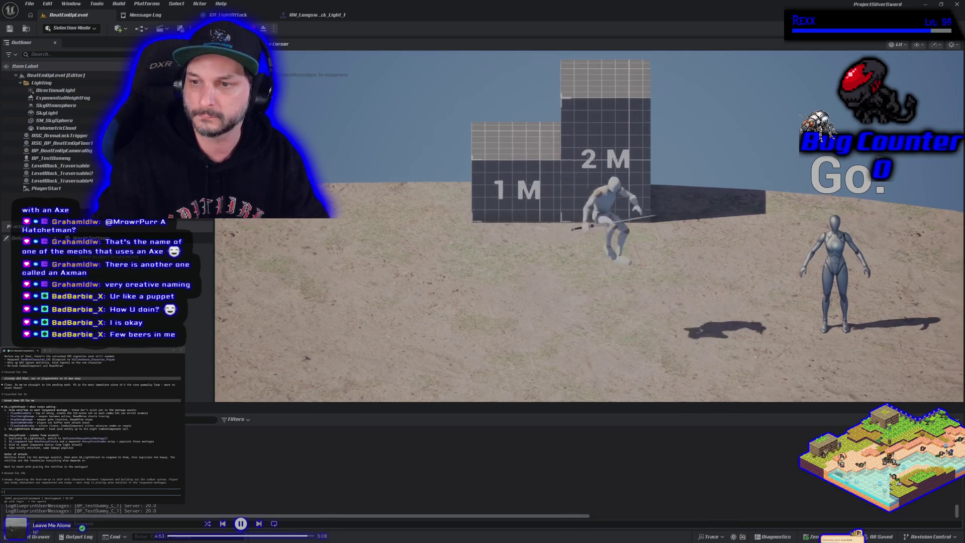
pyautogui.press('d')
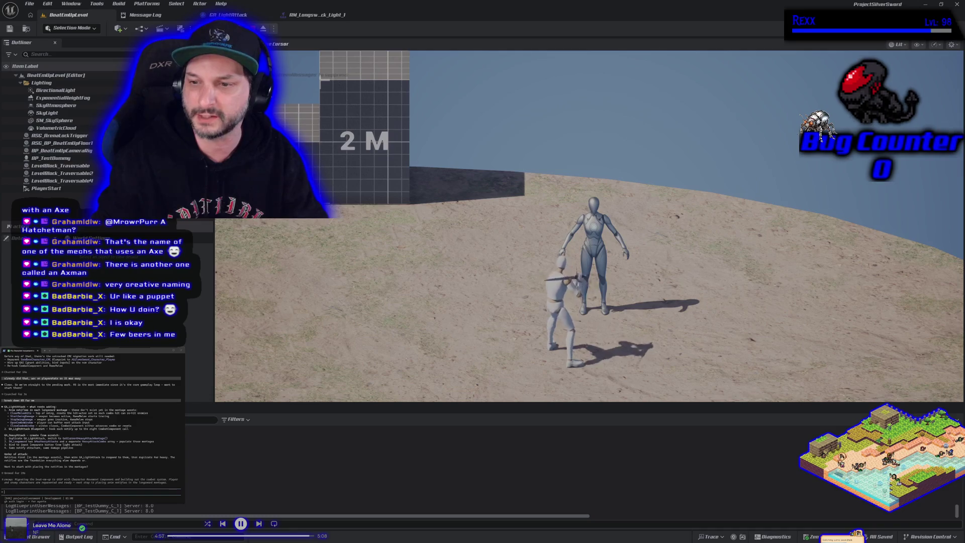
pyautogui.press('Escape')
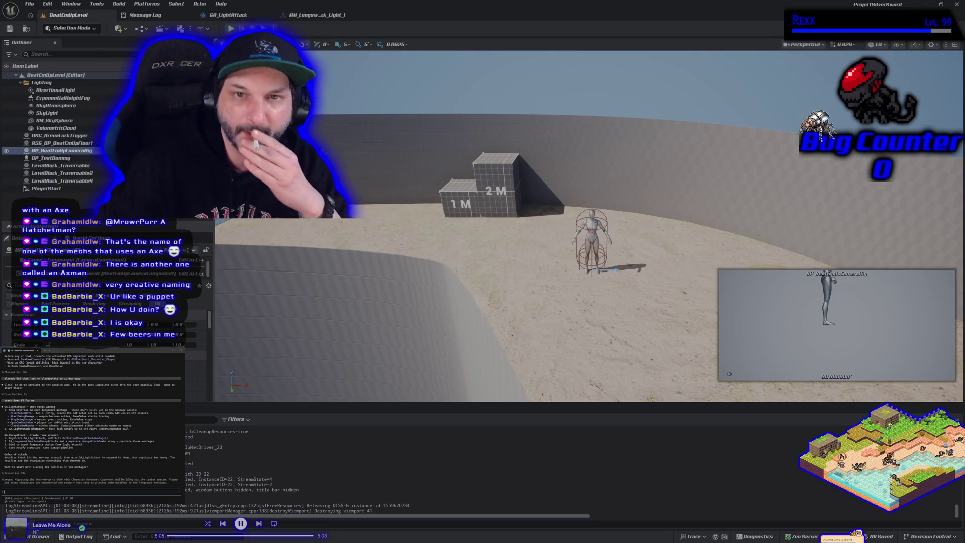
pyautogui.click(327, 15)
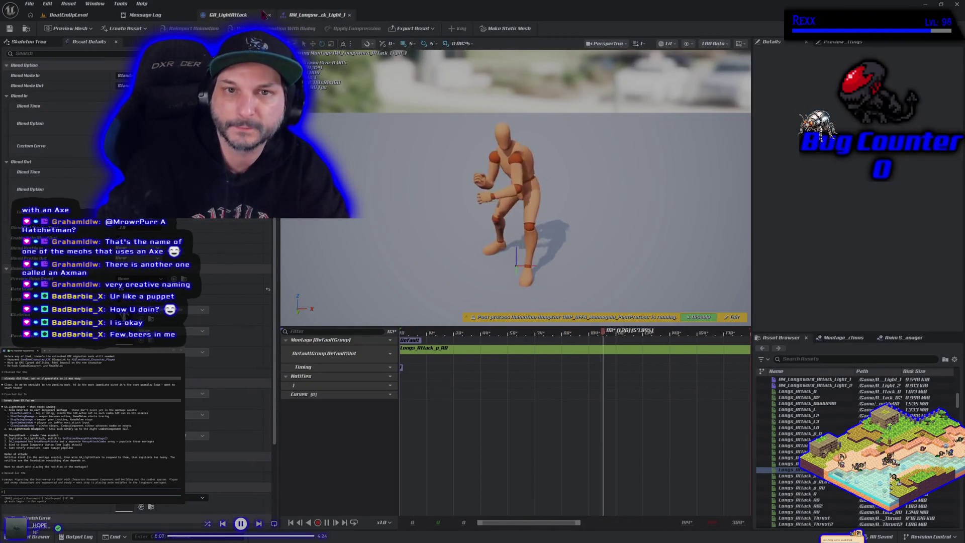
# - Switch to GA_LightAttack and pan its EventGraph to centre the ability nodes
pyautogui.click(245, 14)
pyautogui.moveTo(405, 209)
pyautogui.mouseDown()
pyautogui.moveTo(481, 243)
pyautogui.moveTo(491, 236)
pyautogui.mouseUp()
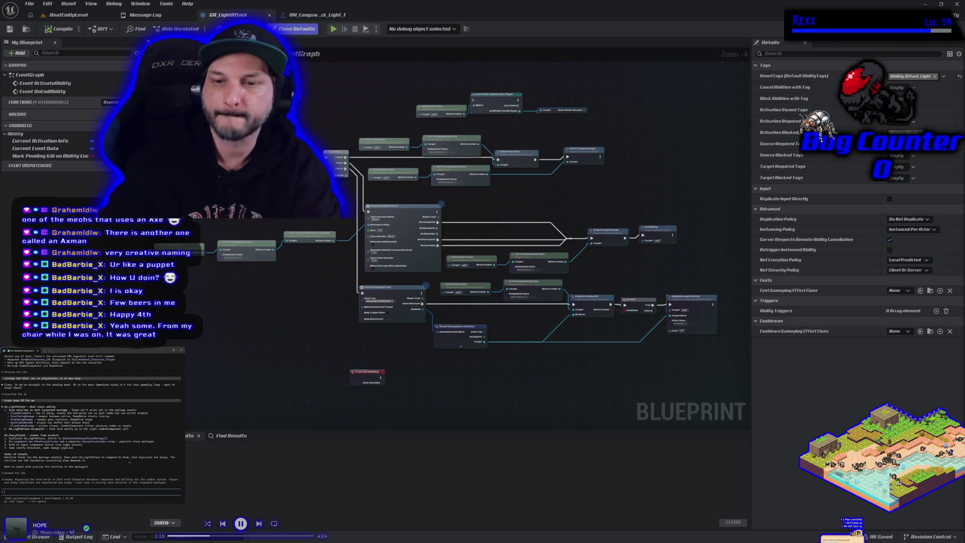
# - Select Stop Swing Damage and Clear Melee Hits, then open Clear Melee Hits' C++ source in Rider
pyautogui.scroll(4, 668, 222)
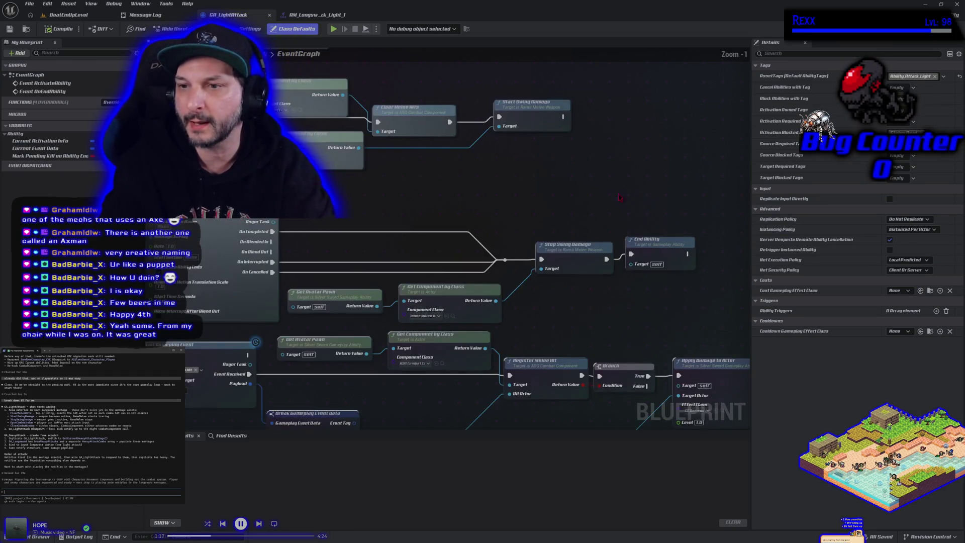
pyautogui.scroll(-2, 514, 215)
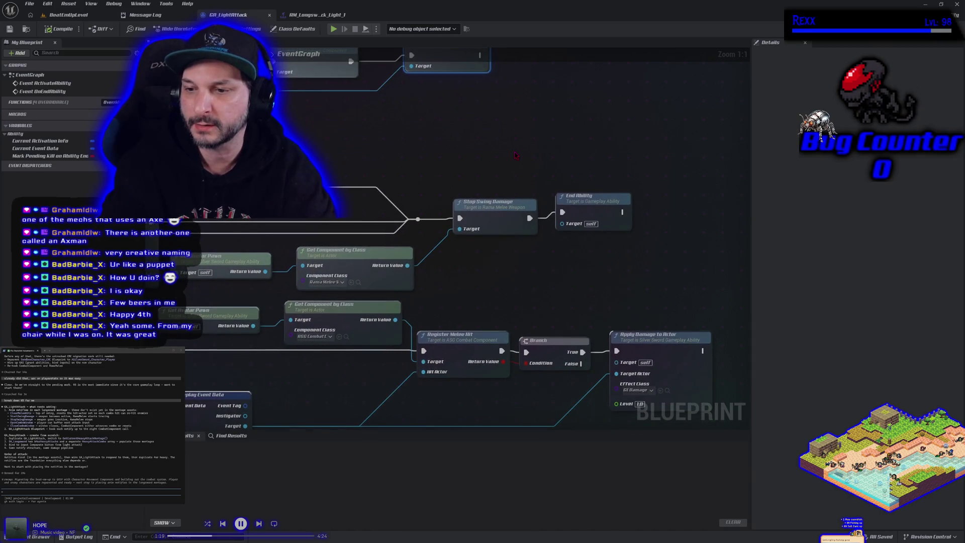
pyautogui.click(477, 208)
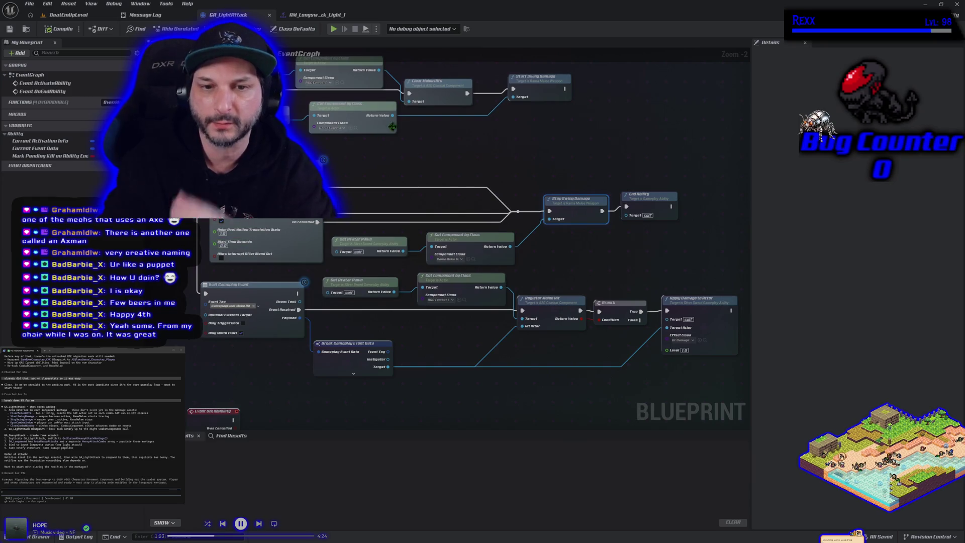
pyautogui.moveTo(509, 176)
pyautogui.mouseDown()
pyautogui.moveTo(472, 191)
pyautogui.moveTo(516, 199)
pyautogui.mouseUp()
pyautogui.moveTo(438, 125); pyautogui.dragTo(438, 120)
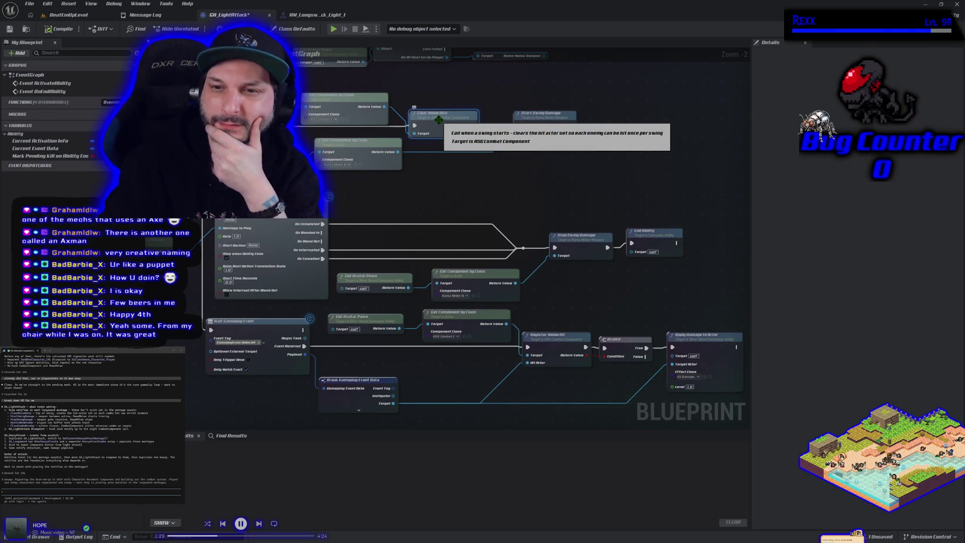
pyautogui.rightClick(439, 120)
pyautogui.click(479, 160)
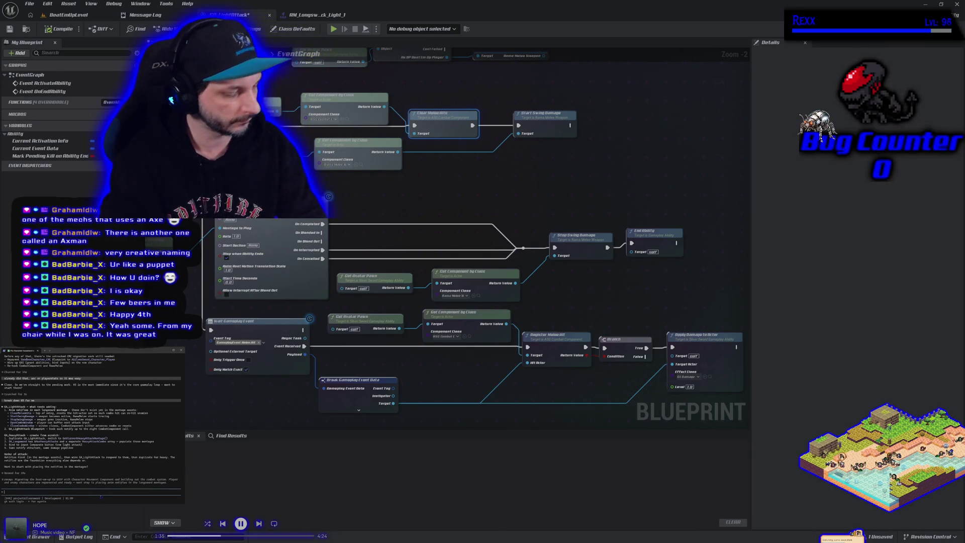
pyautogui.doubleClick(428, 119)
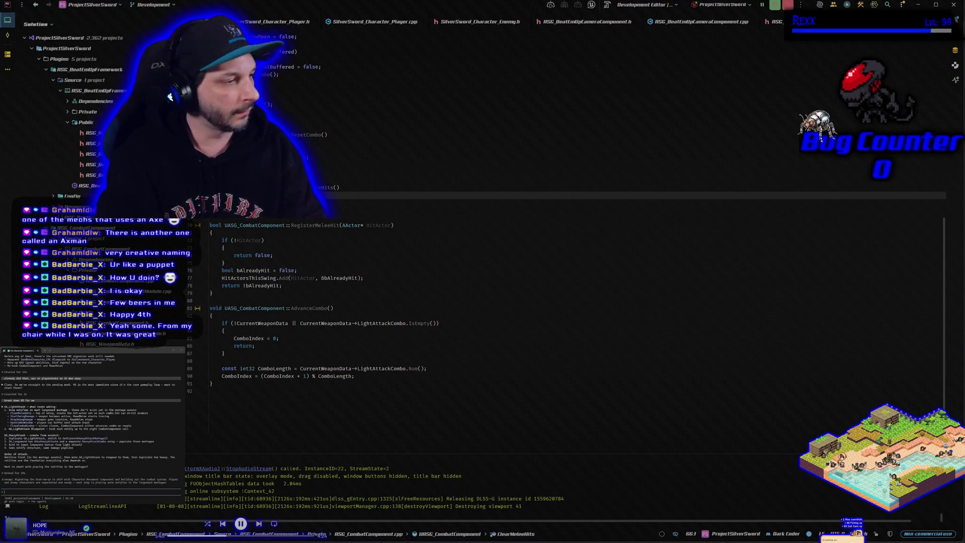
# - Paste the copied GA_LightAttack blueprint into the Claude Code terminal, submit it, and return to Unreal
pyautogui.hotkey('ctrl', 'v')
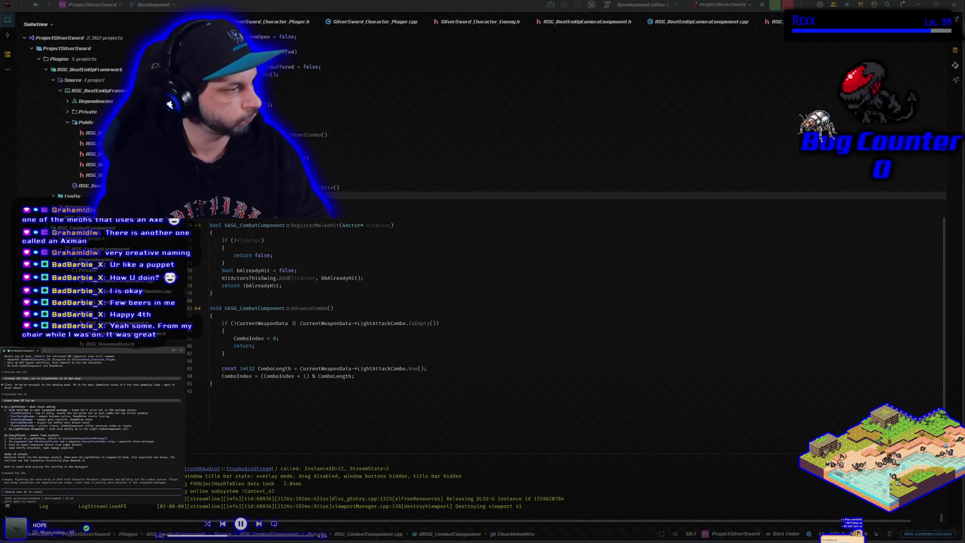
pyautogui.press('Return')
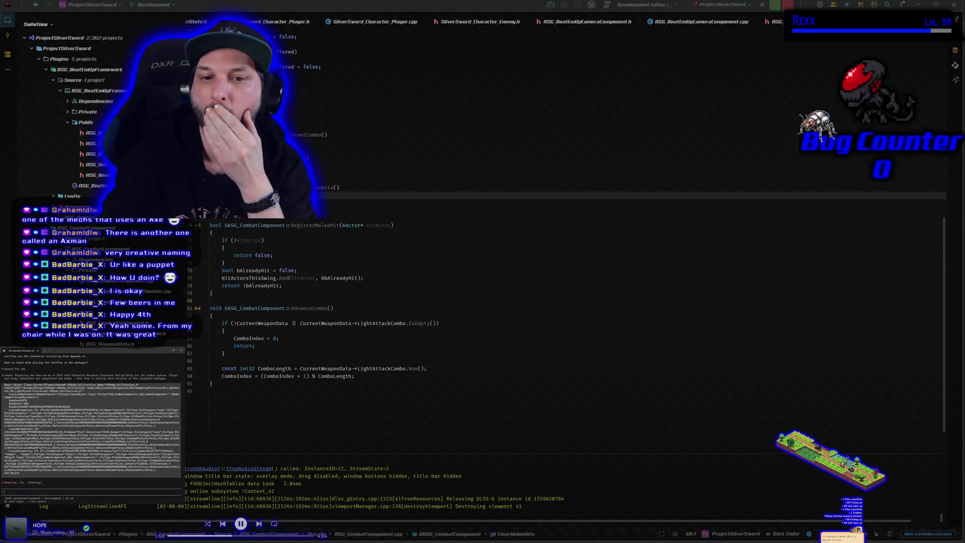
pyautogui.hotkey('alt', 'Tab')
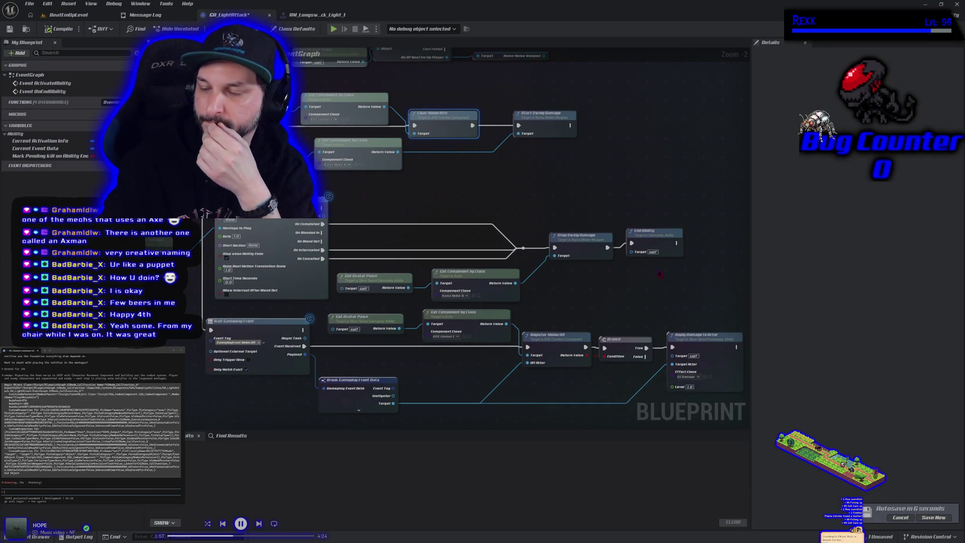
# - Send the coding assistant a follow-up question about swing-damage timing and the montage
pyautogui.click(633, 285)
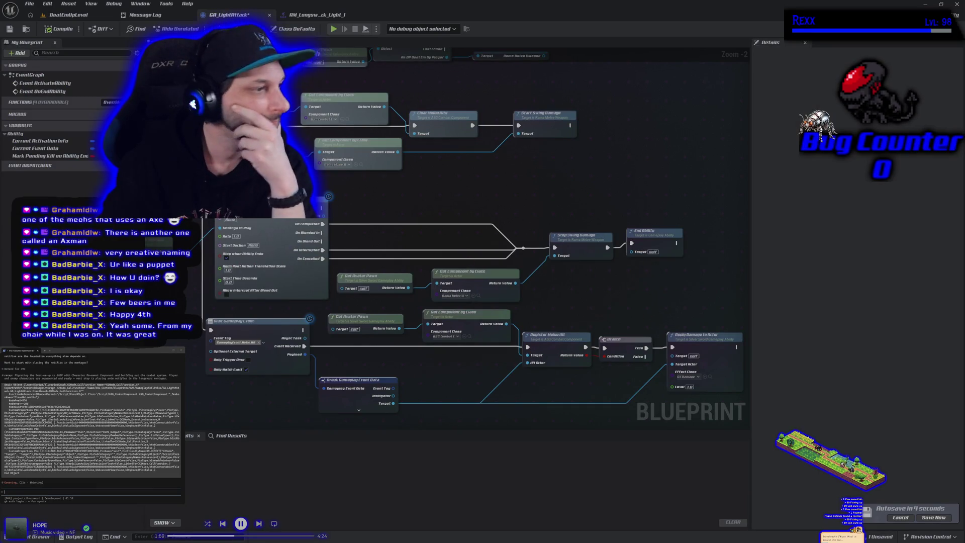
pyautogui.scroll(5, 91, 422)
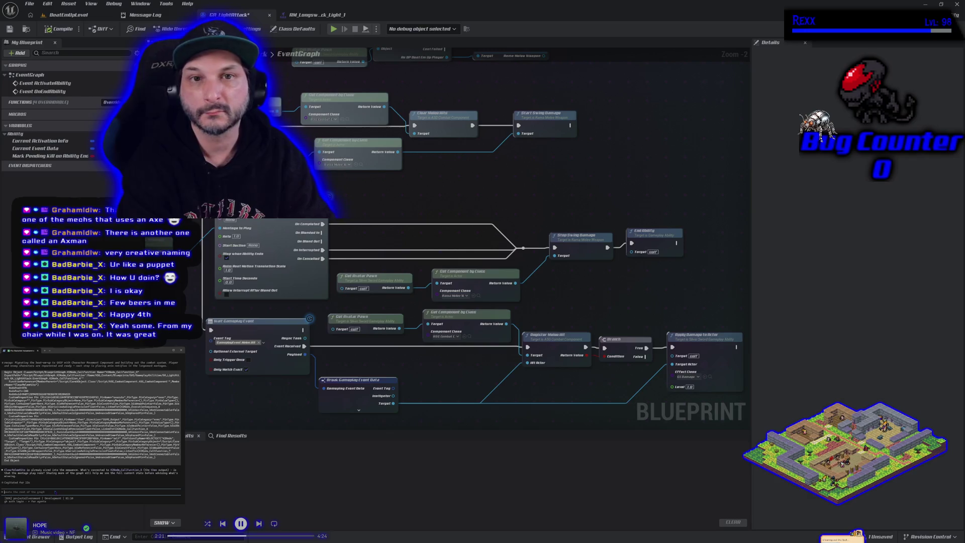
pyautogui.write('its')
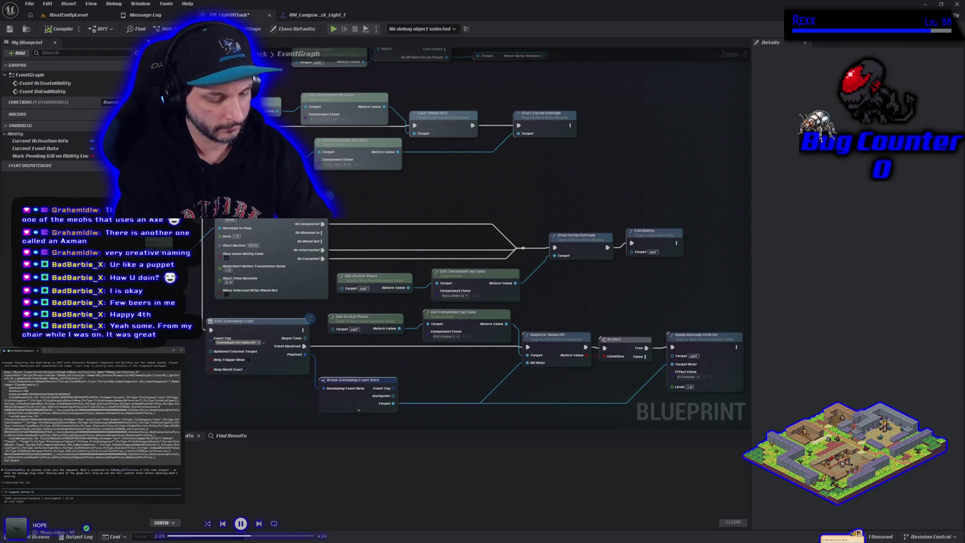
pyautogui.write('ntage on ga_LightAttack')
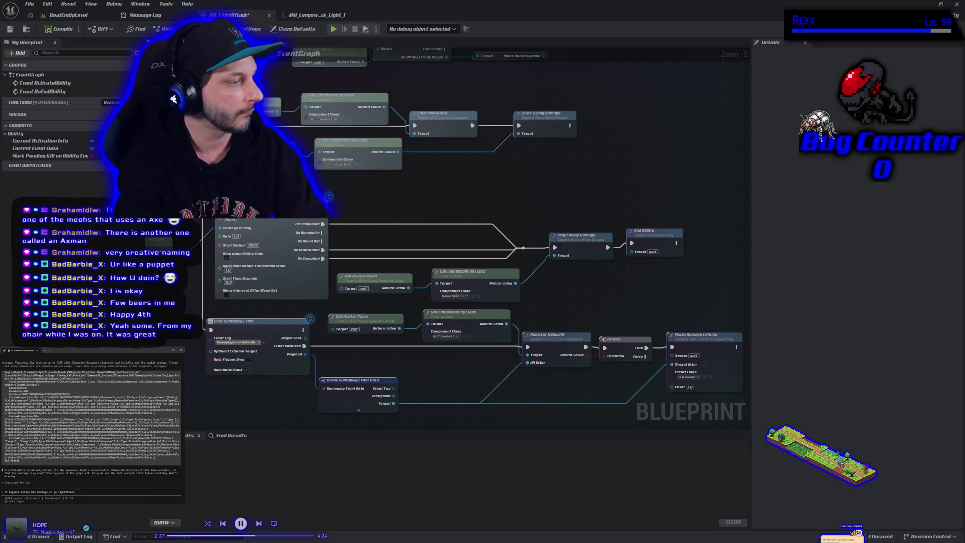
pyautogui.press('Return')
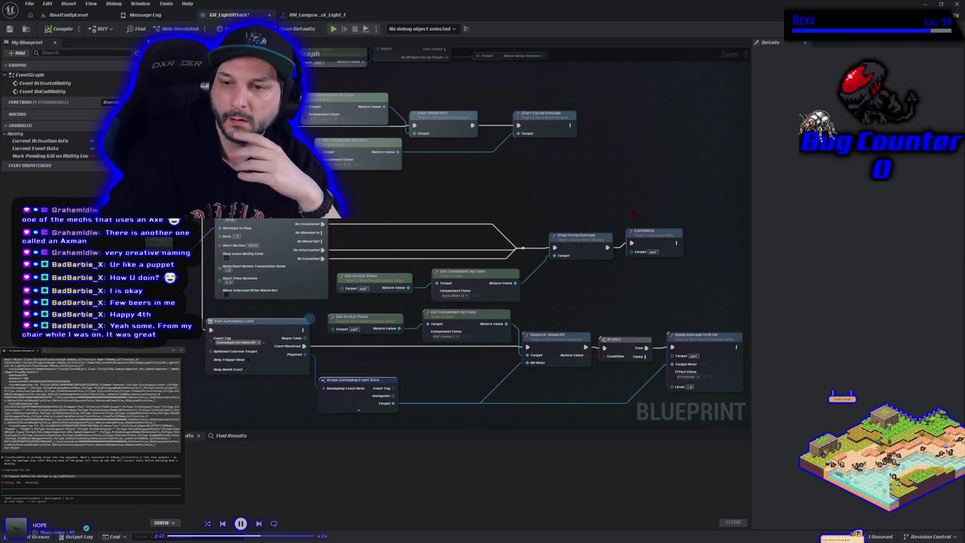
# - Highlight the Start and Stop Swing Damage nodes, then return to the AM_Longsword_Attack_Light_1 montage
pyautogui.moveTo(569, 89); pyautogui.dragTo(590, 245)
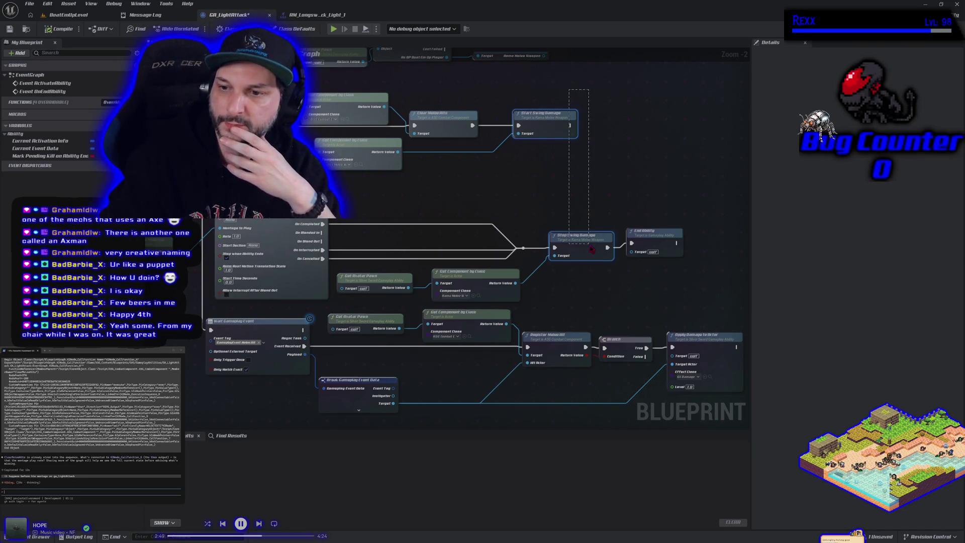
pyautogui.click(553, 220)
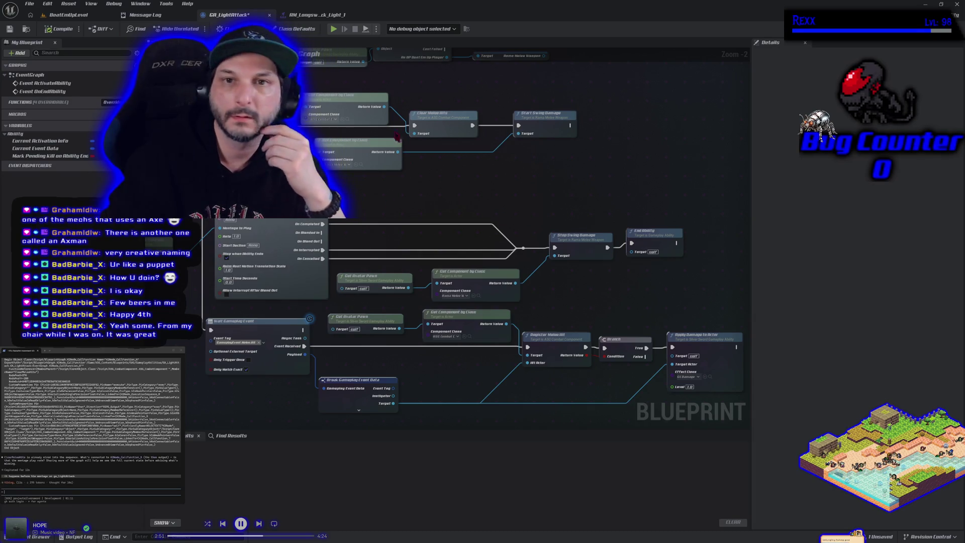
pyautogui.click(319, 15)
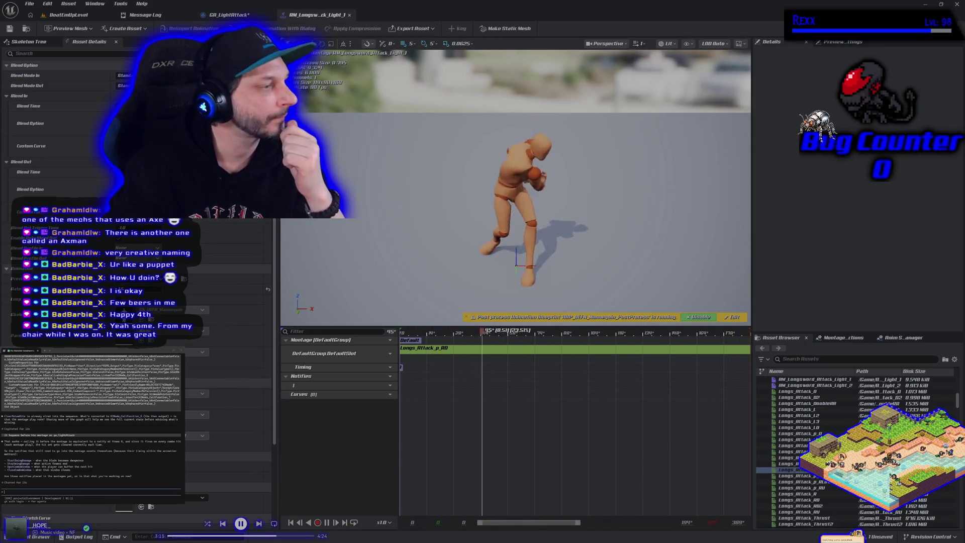
pyautogui.rightClick(413, 388)
pyautogui.moveTo(444, 402)
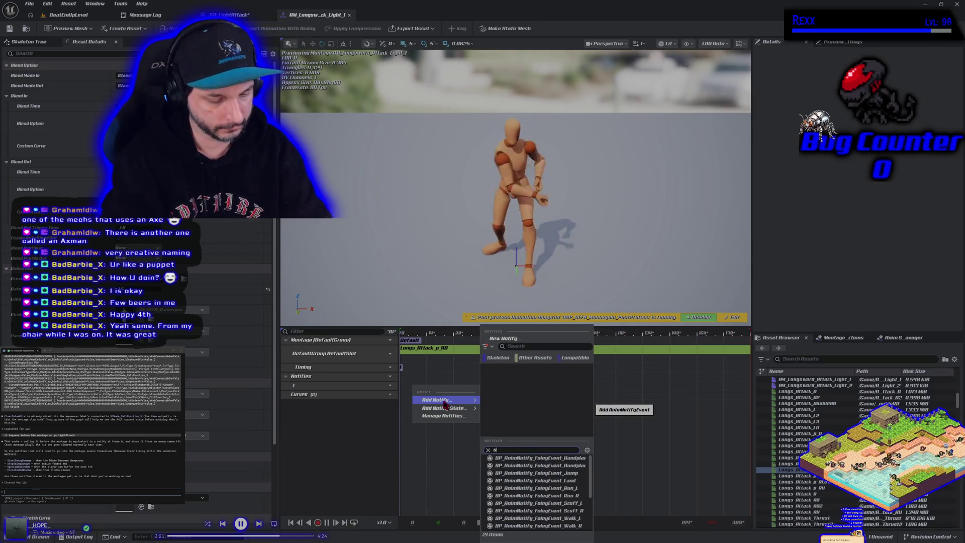
pyautogui.write('start')
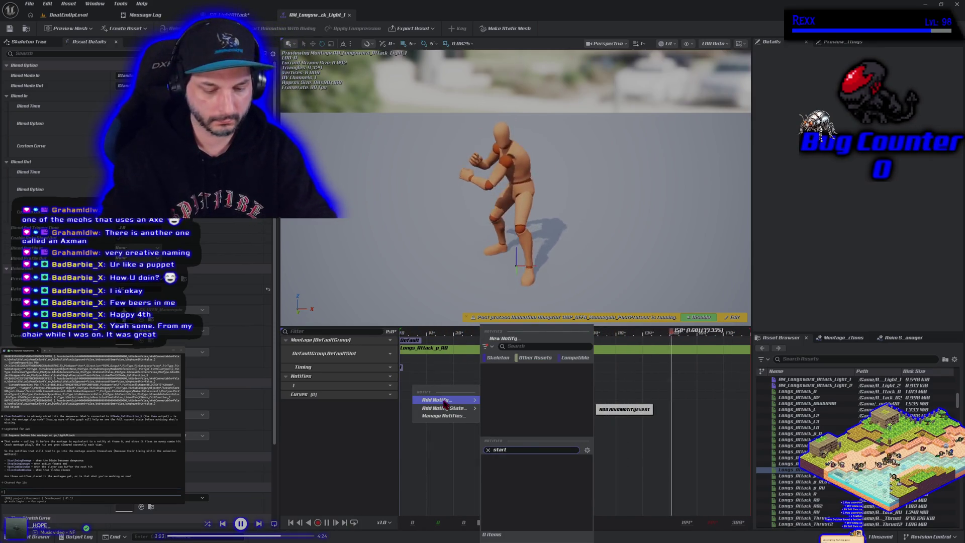
pyautogui.press('BackSpace')
pyautogui.press('BackSpace')
pyautogui.press('BackSpace')
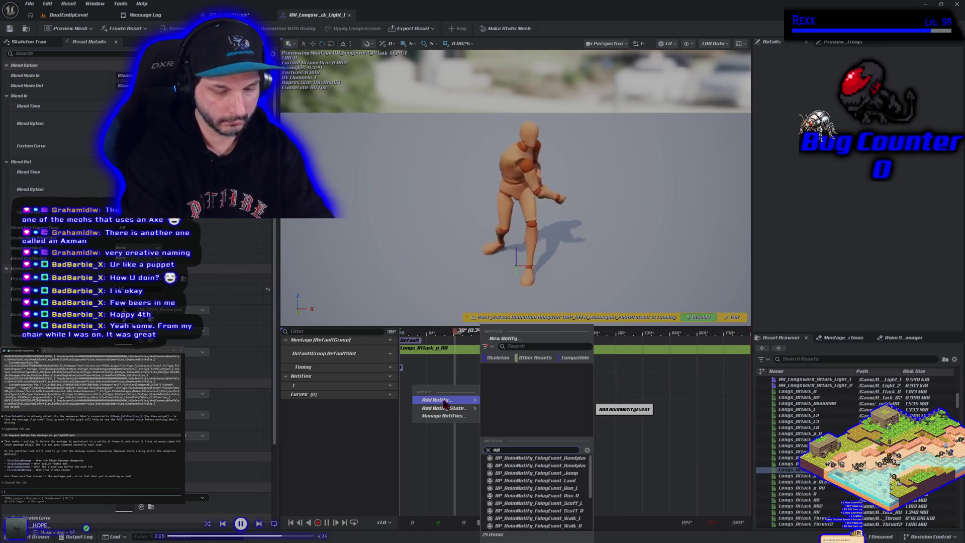
pyautogui.press('BackSpace')
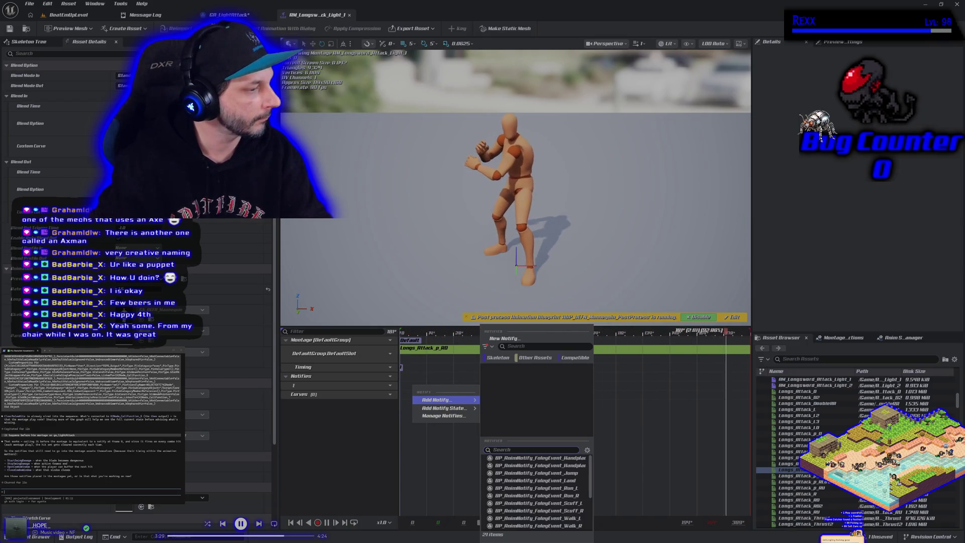
pyautogui.press('Escape')
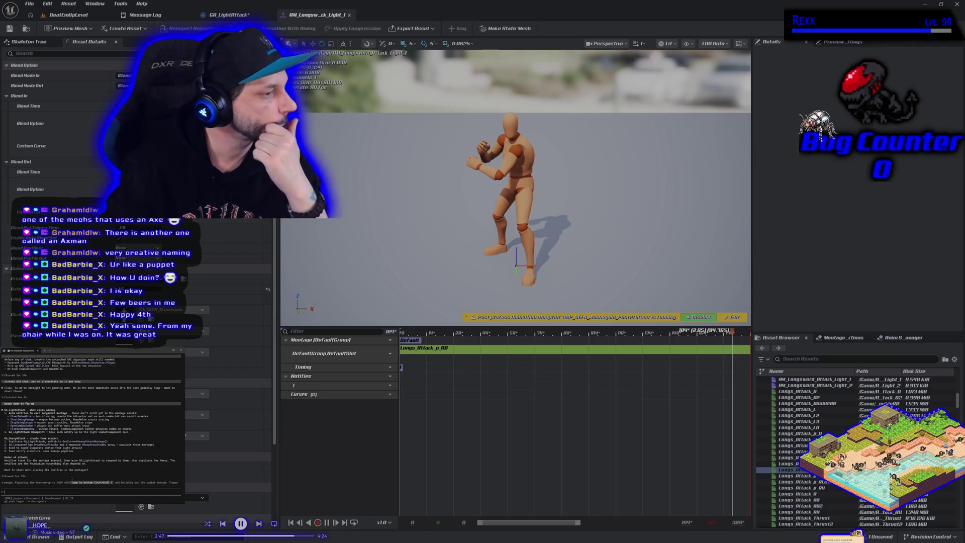
pyautogui.scroll(3, 90, 421)
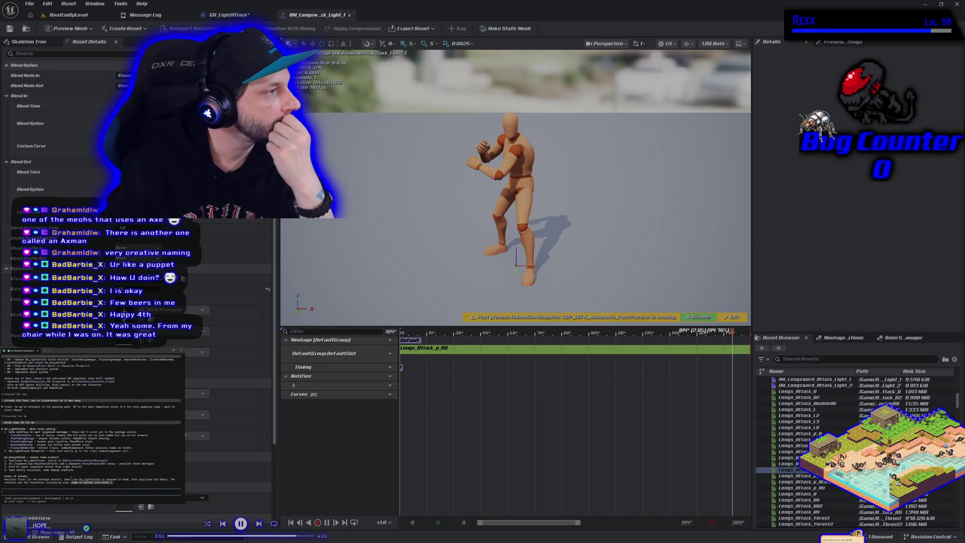
pyautogui.scroll(-5, 70, 478)
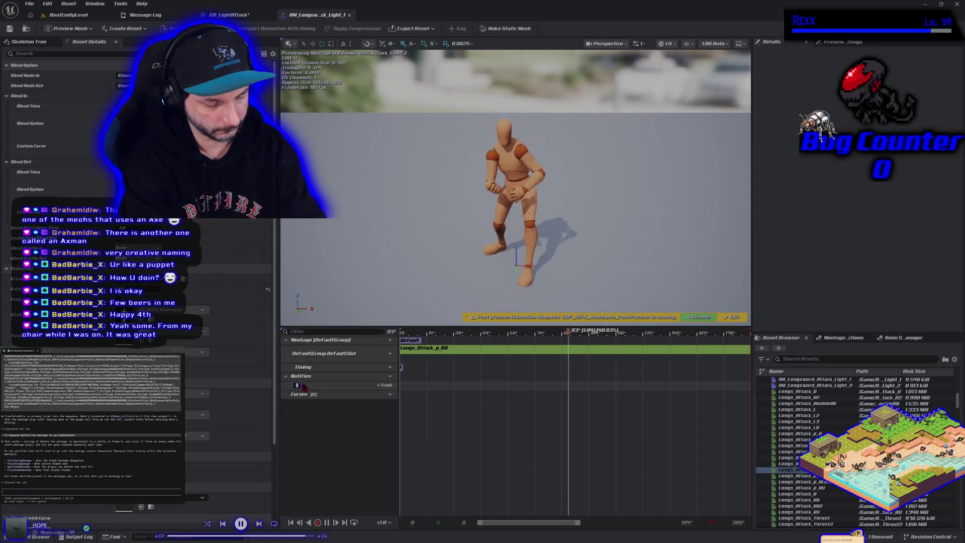
# - Rename the first notify track and add a second notify track named Combo
pyautogui.write('Range')
pyautogui.press('Return')
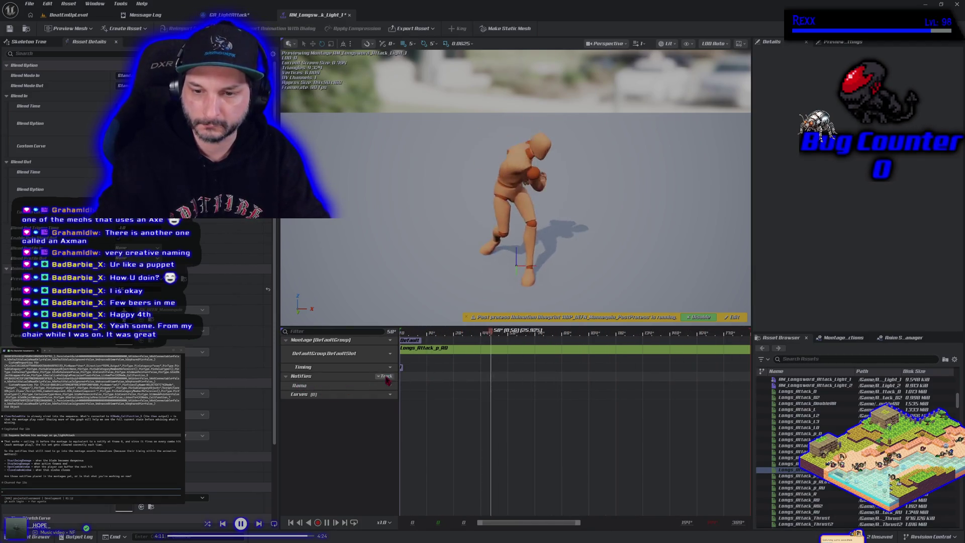
pyautogui.click(385, 376)
pyautogui.click(398, 395)
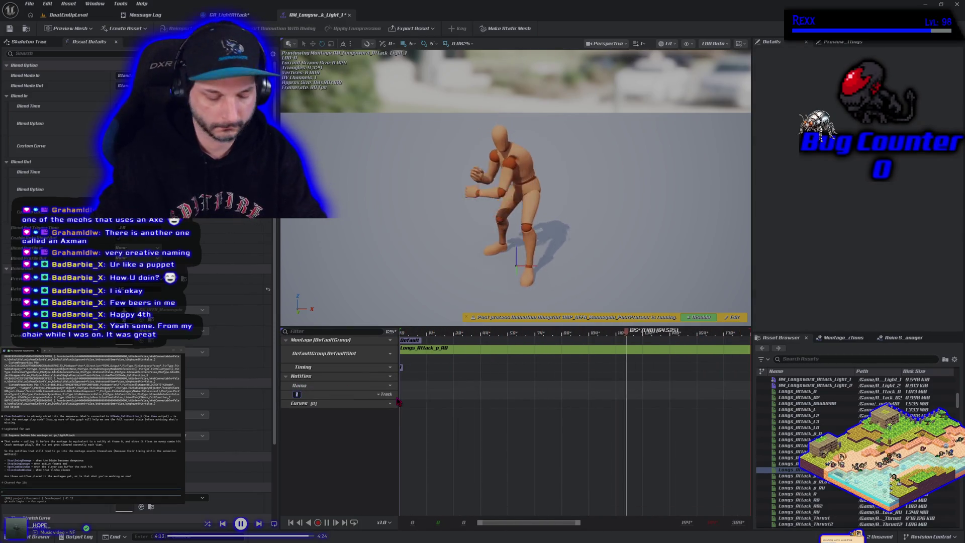
pyautogui.write('Combat')
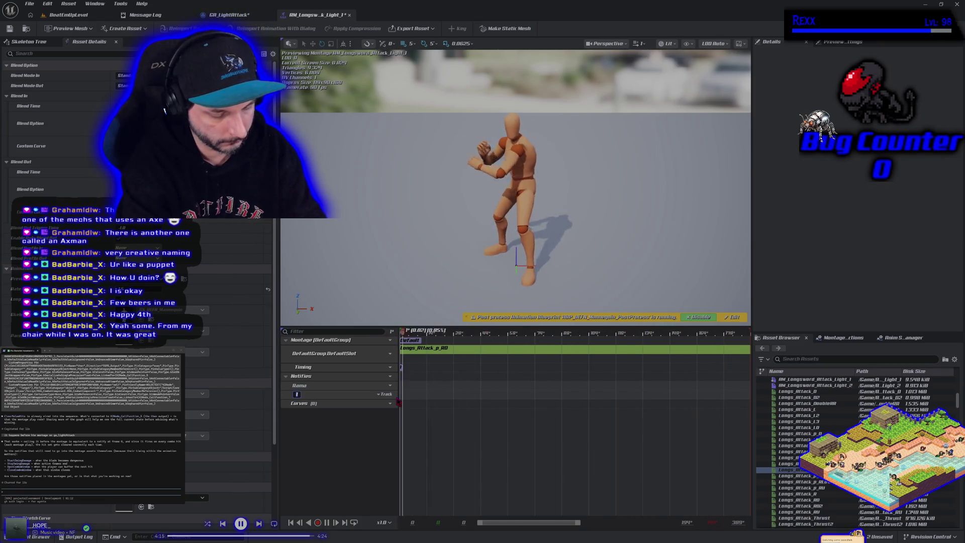
pyautogui.press('Return')
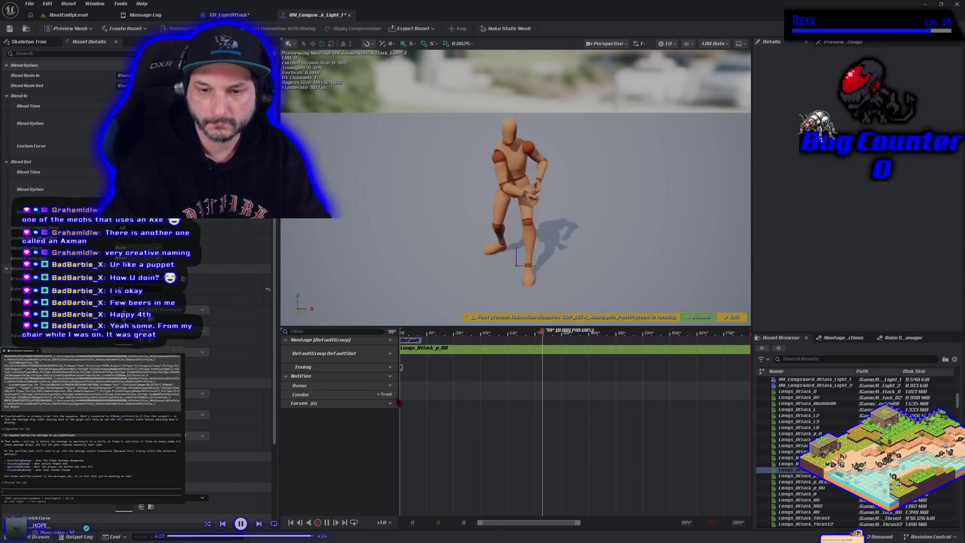
# - Add a StartSwingDamage notify and place it around frame 14
pyautogui.rightClick(407, 385)
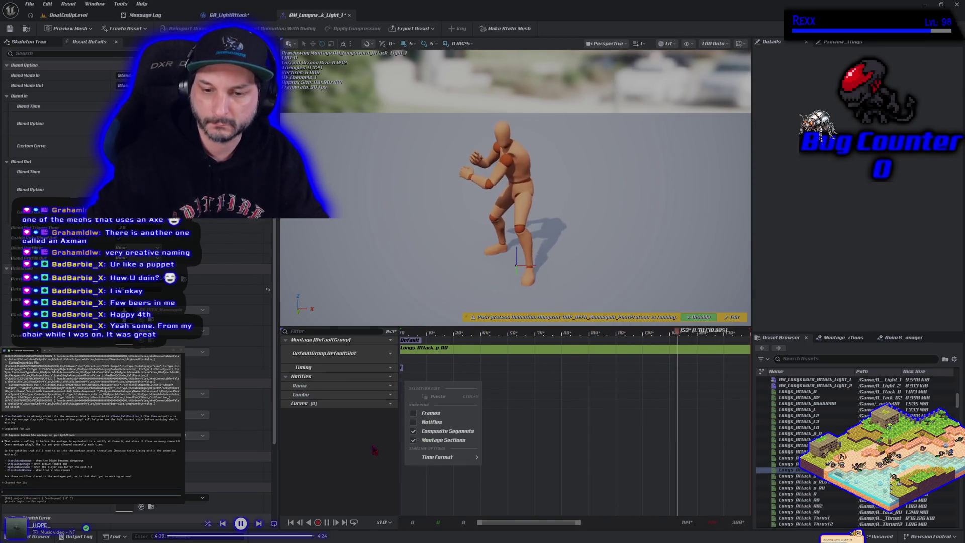
pyautogui.press('Escape')
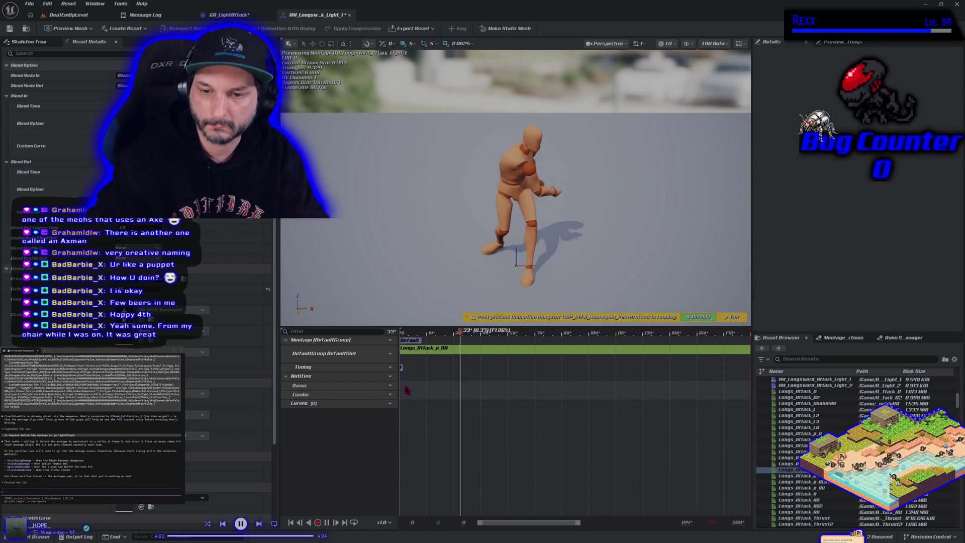
pyautogui.rightClick(406, 391)
pyautogui.moveTo(428, 402)
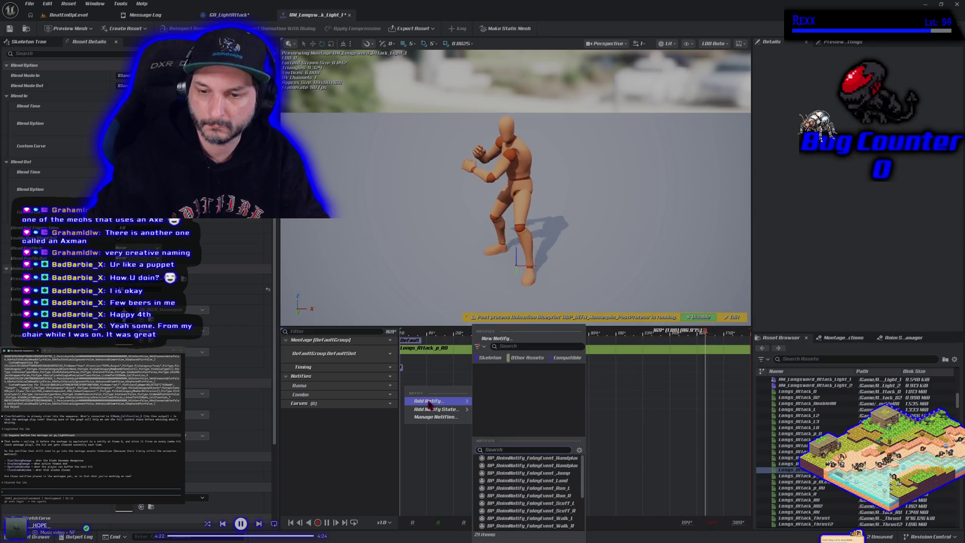
pyautogui.click(496, 338)
pyautogui.write('Start')
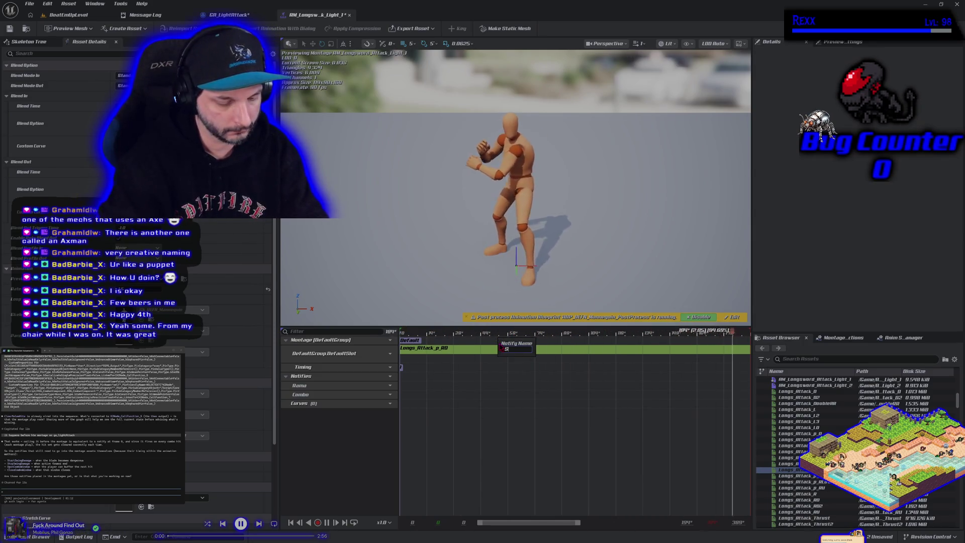
pyautogui.write('Swing')
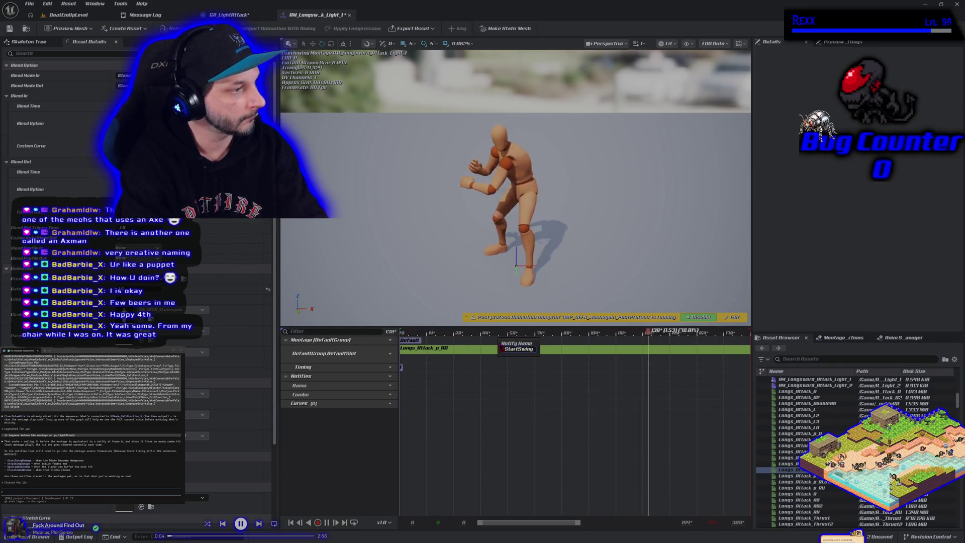
pyautogui.write('Damage')
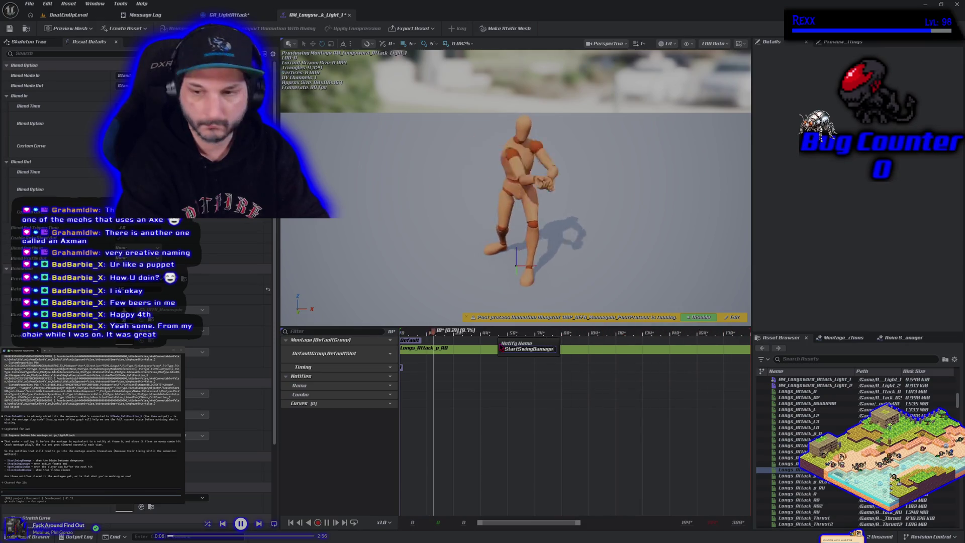
pyautogui.press('Return')
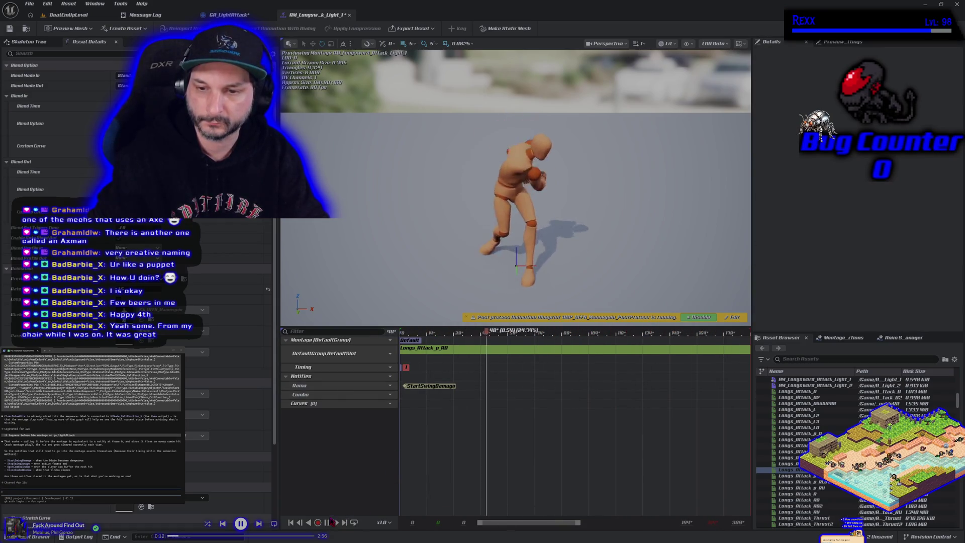
pyautogui.moveTo(473, 335); pyautogui.dragTo(429, 347)
pyautogui.moveTo(442, 387); pyautogui.dragTo(455, 388)
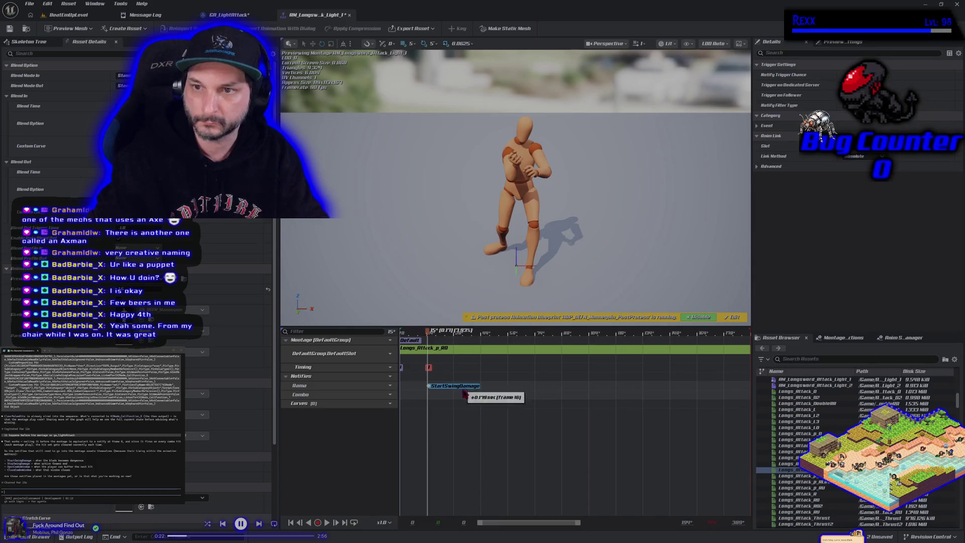
# - Add a StopSwingDamage notify and move it earlier in the swing
pyautogui.rightClick(520, 387)
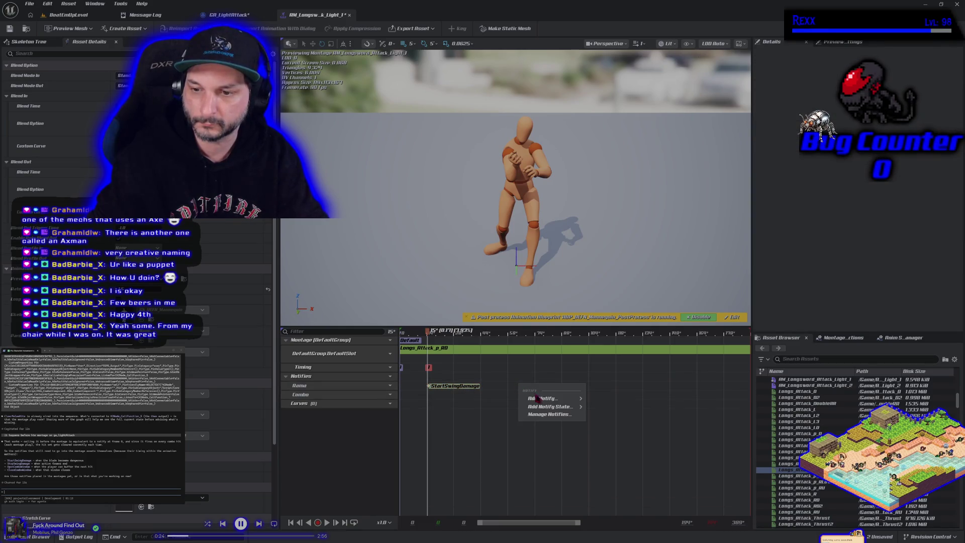
pyautogui.moveTo(583, 399)
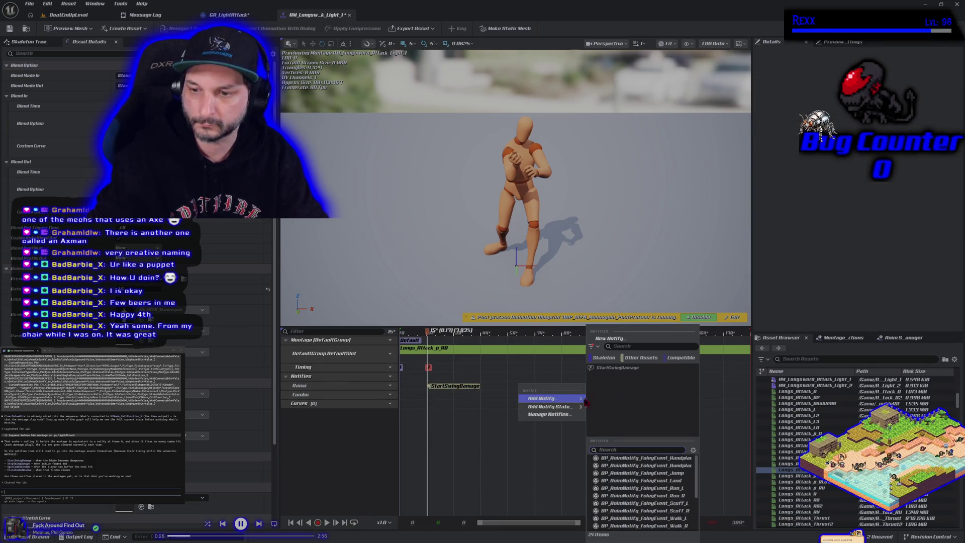
pyautogui.click(610, 338)
pyautogui.write('Sto')
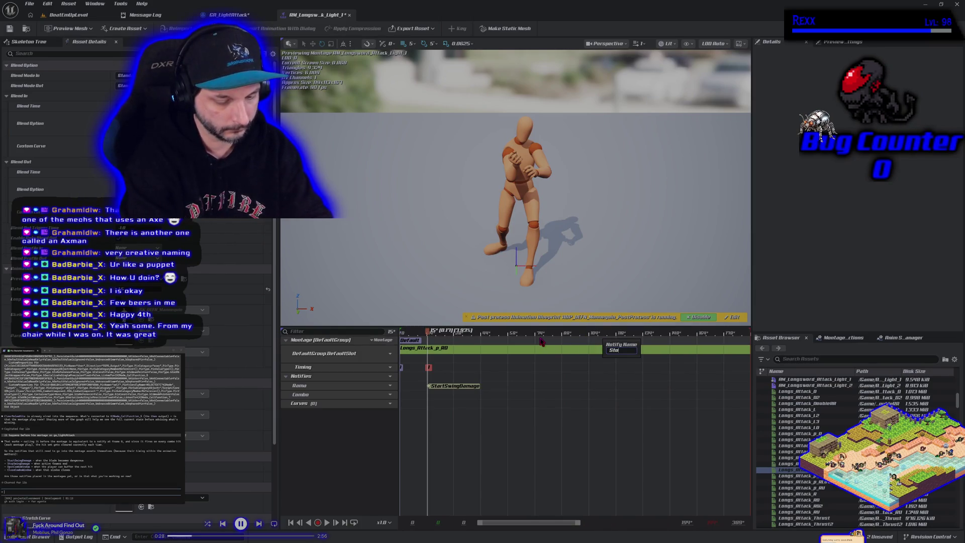
pyautogui.write('pSwingD')
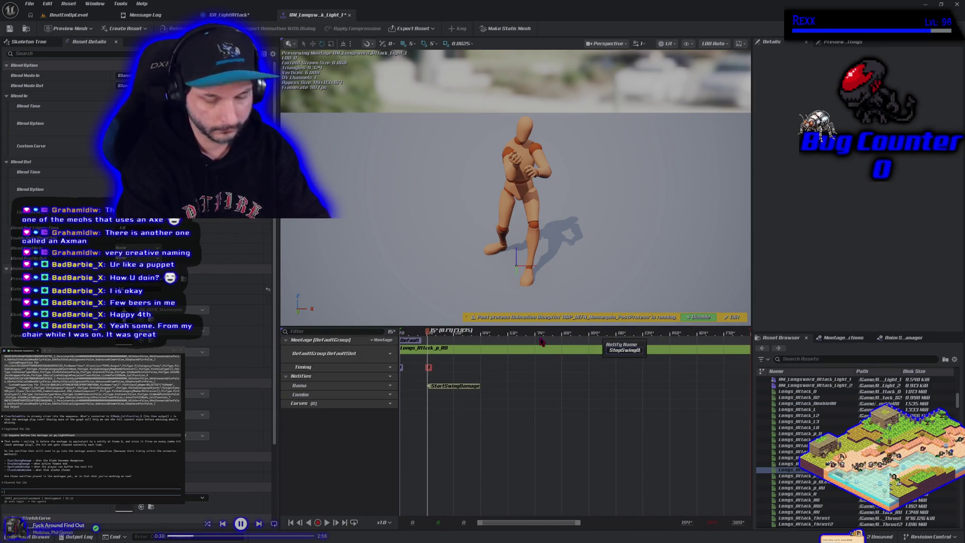
pyautogui.write('amage')
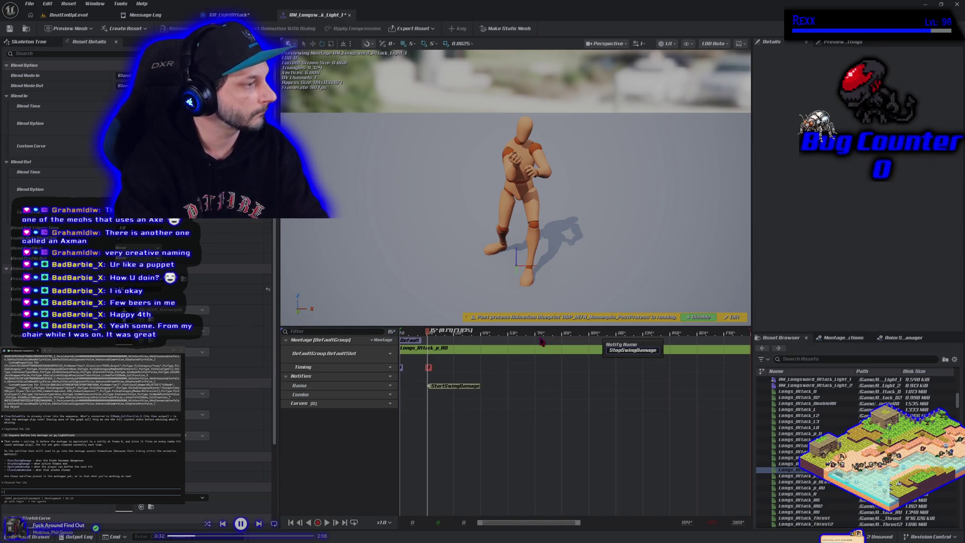
pyautogui.press('Return')
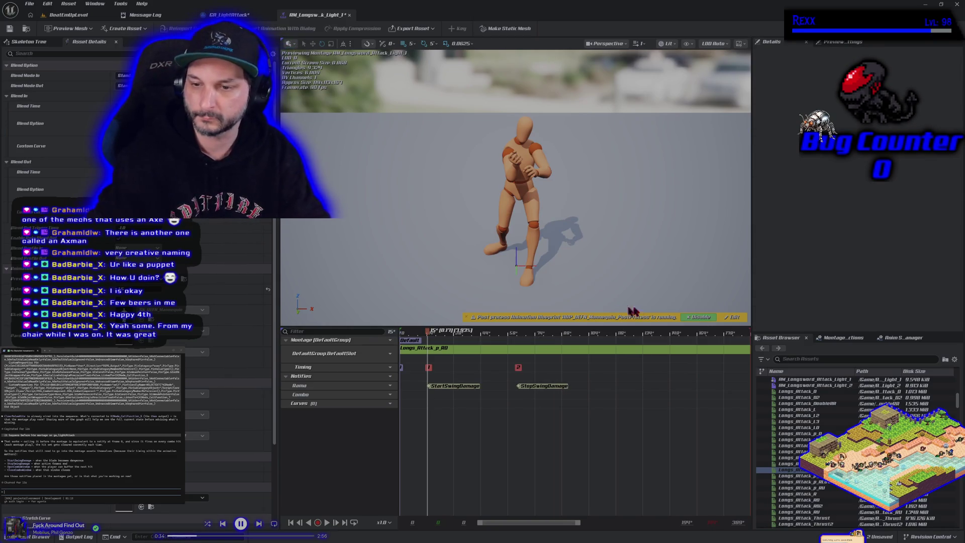
pyautogui.moveTo(435, 334); pyautogui.dragTo(455, 342)
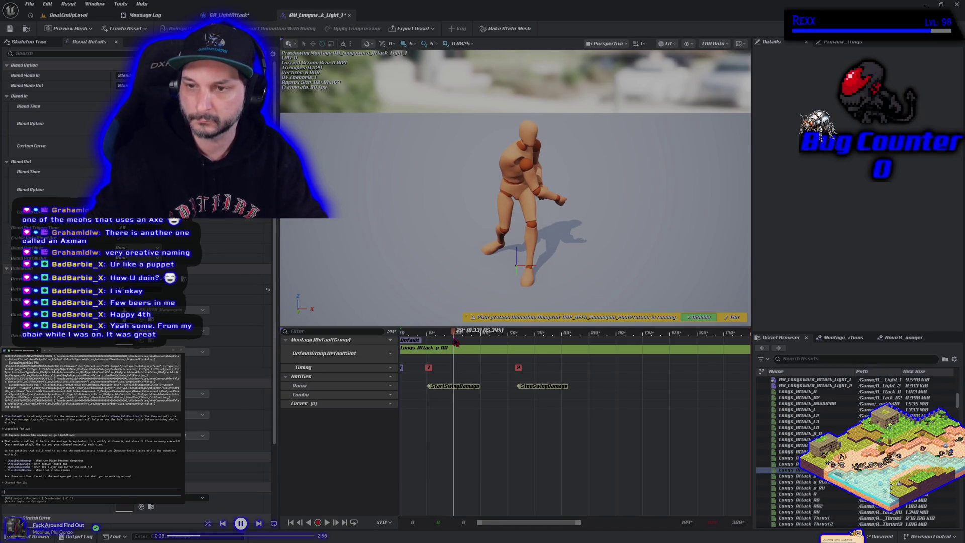
pyautogui.moveTo(534, 385)
pyautogui.mouseDown()
pyautogui.moveTo(552, 389)
pyautogui.moveTo(495, 384)
pyautogui.mouseUp()
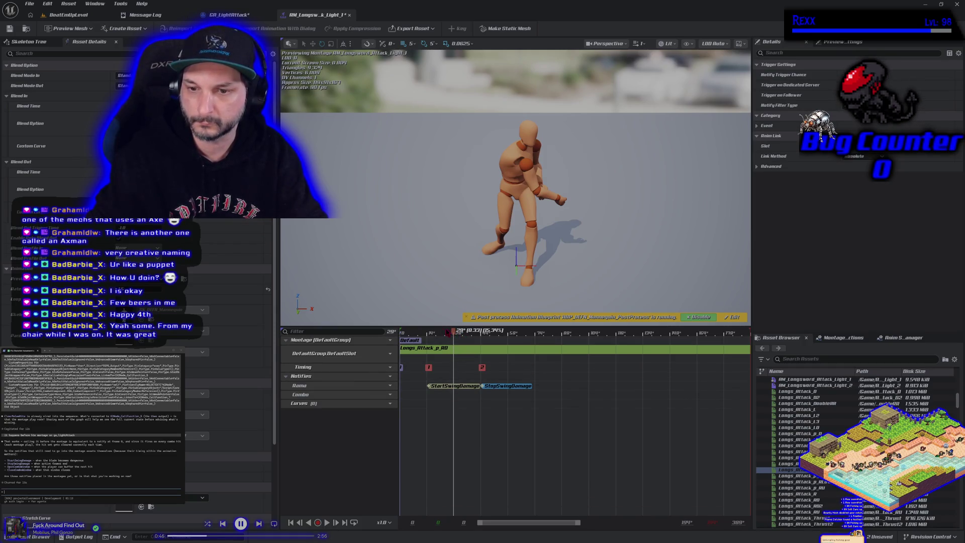
pyautogui.click(442, 343)
pyautogui.click(456, 379)
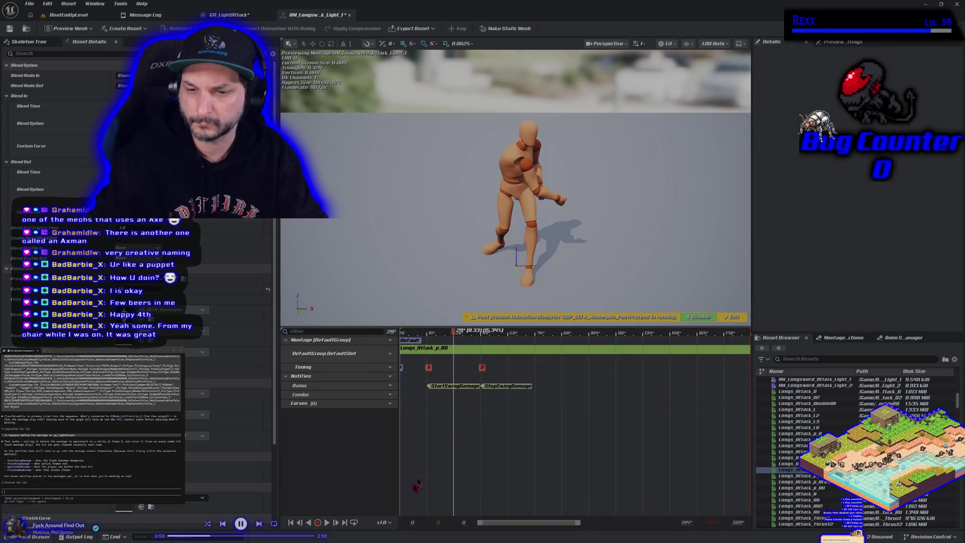
# - Preview the montage from the swing start and inspect the StartSwingDamage notify's settings
pyautogui.click(329, 523)
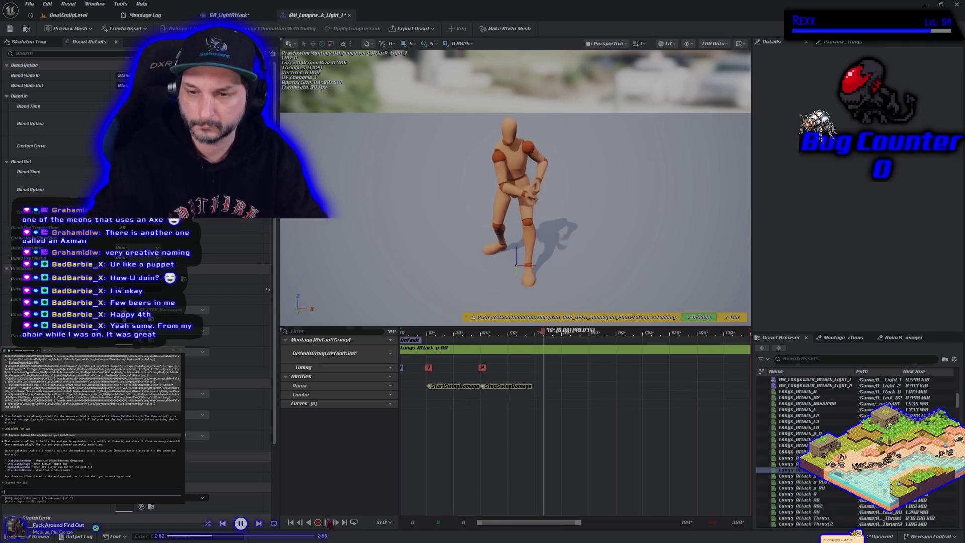
pyautogui.moveTo(556, 339)
pyautogui.mouseDown()
pyautogui.moveTo(435, 341)
pyautogui.moveTo(479, 361)
pyautogui.moveTo(456, 367)
pyautogui.moveTo(460, 390)
pyautogui.mouseUp()
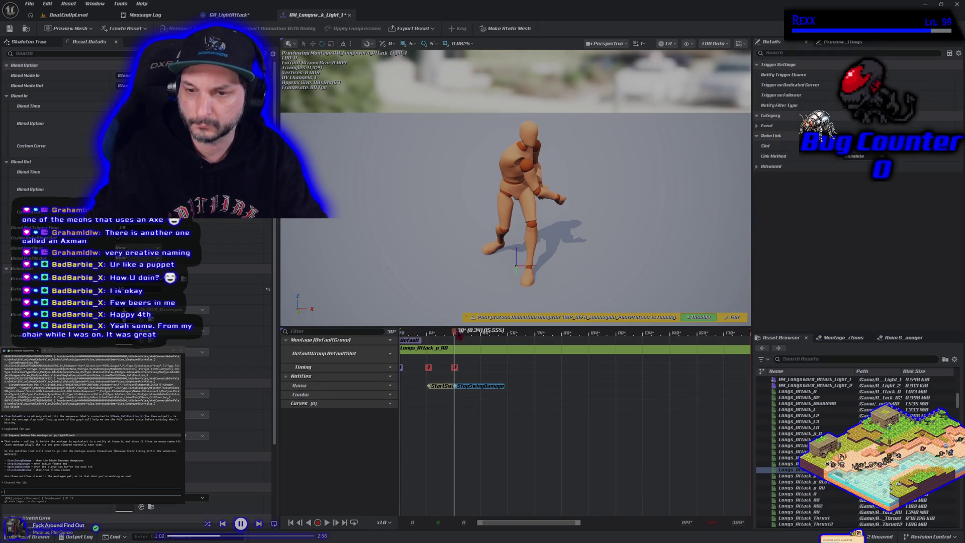
pyautogui.moveTo(453, 336); pyautogui.dragTo(449, 336)
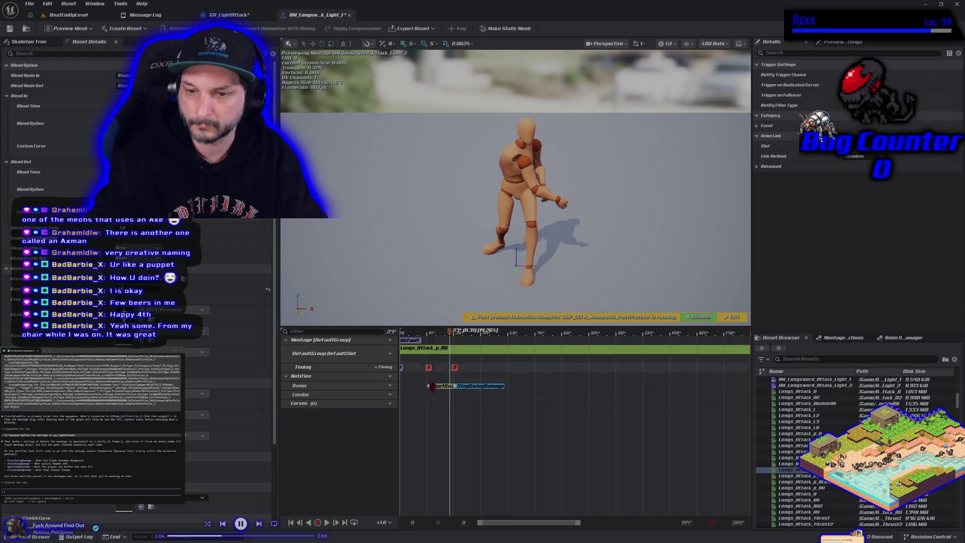
pyautogui.click(433, 389)
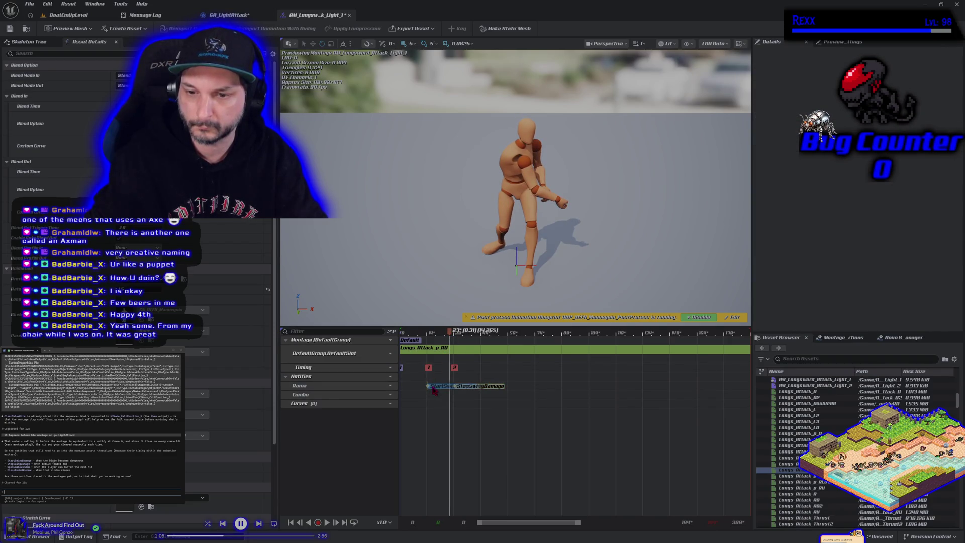
pyautogui.click(434, 390)
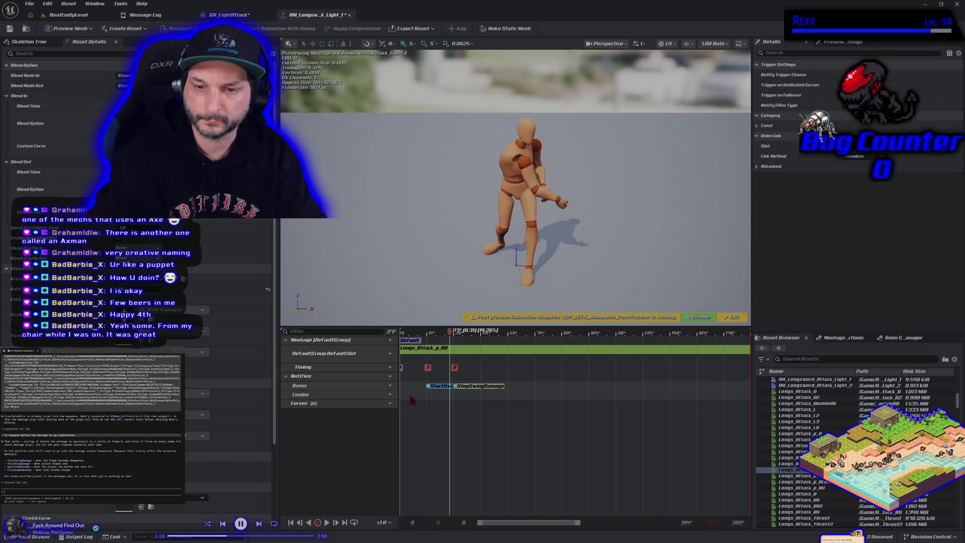
# - Create an OpenComboWindow notify on the Combo track and drag it earlier near the swing start
pyautogui.rightClick(411, 397)
pyautogui.moveTo(433, 410)
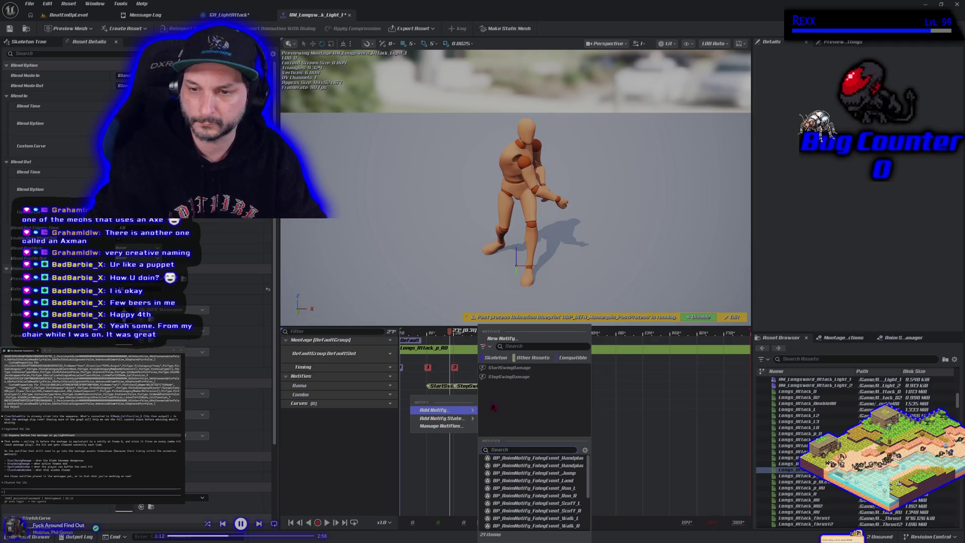
pyautogui.click(503, 338)
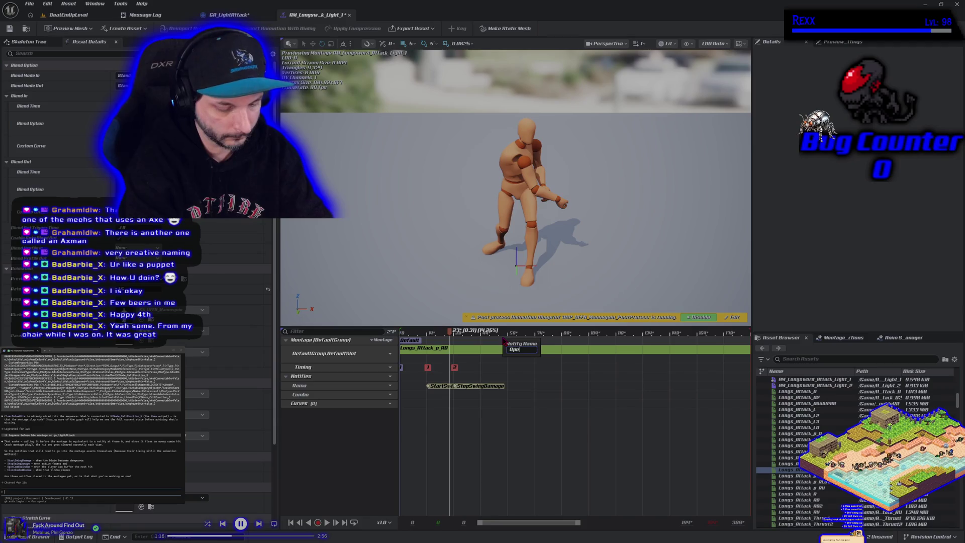
pyautogui.write('OpenComboWindow')
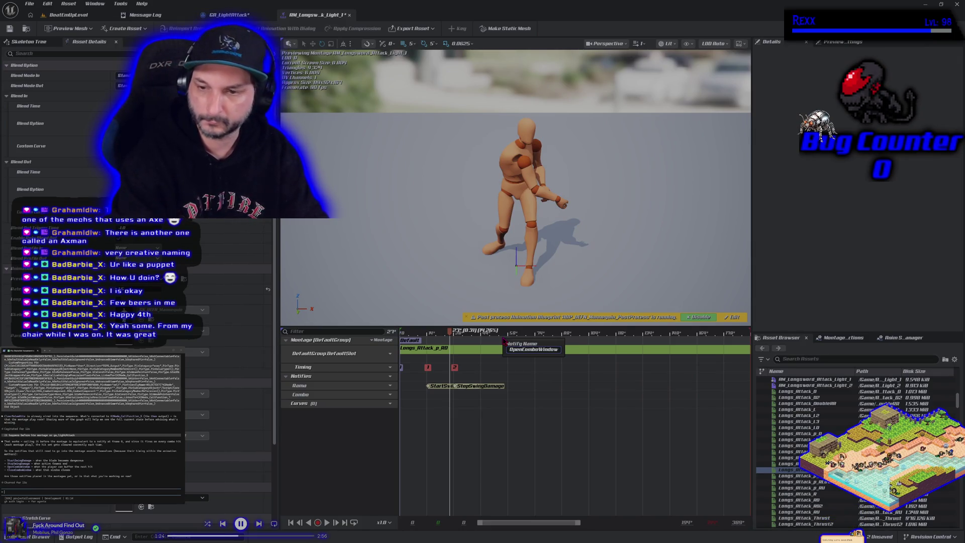
pyautogui.press('Return')
pyautogui.moveTo(435, 398); pyautogui.dragTo(423, 397)
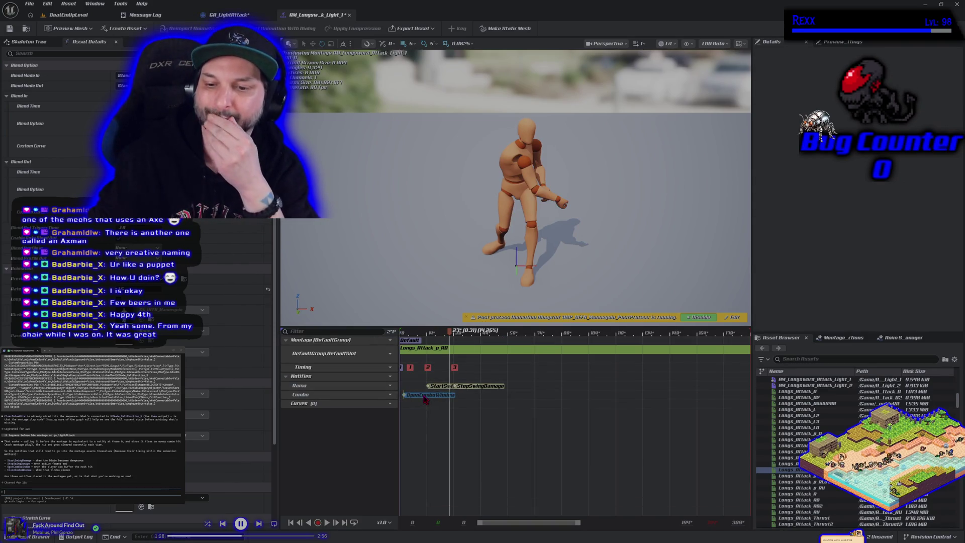
pyautogui.click(450, 399)
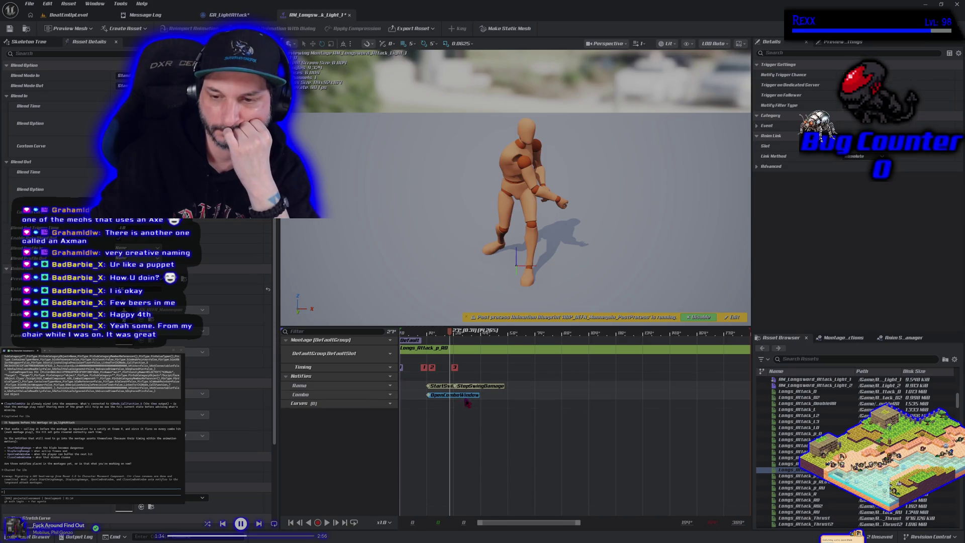
pyautogui.rightClick(501, 399)
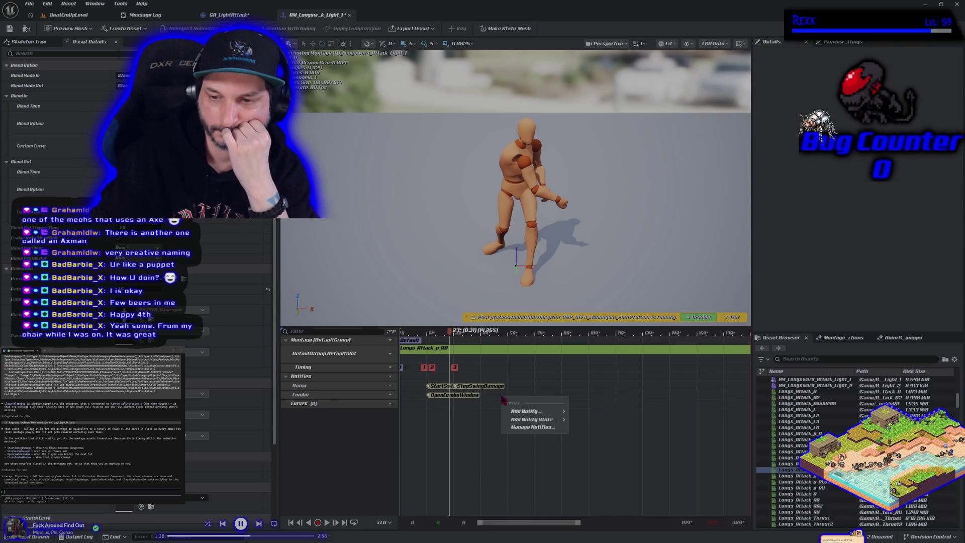
# - Create a CloseComboWindow notify, place it just after OpenComboWindow, and scrub back to frame 31
pyautogui.moveTo(525, 411)
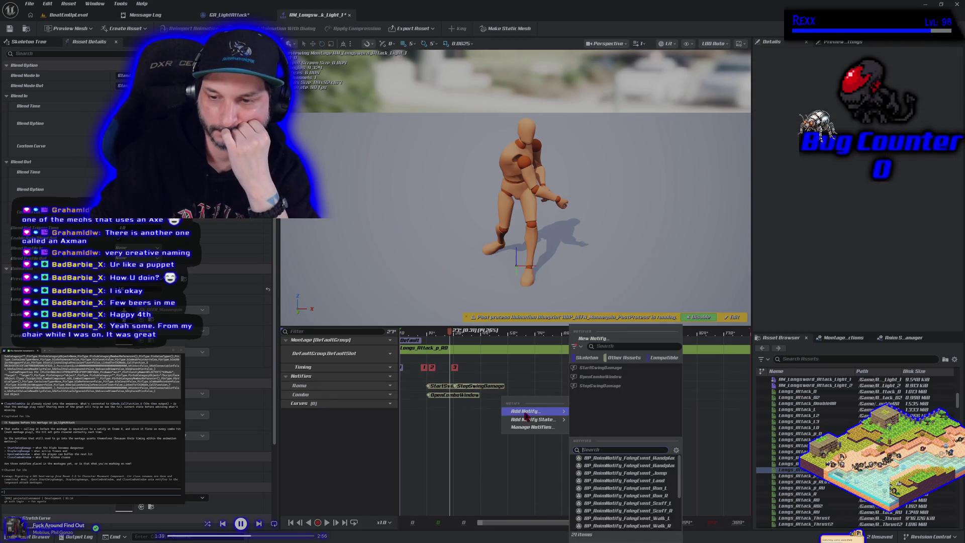
pyautogui.click(596, 339)
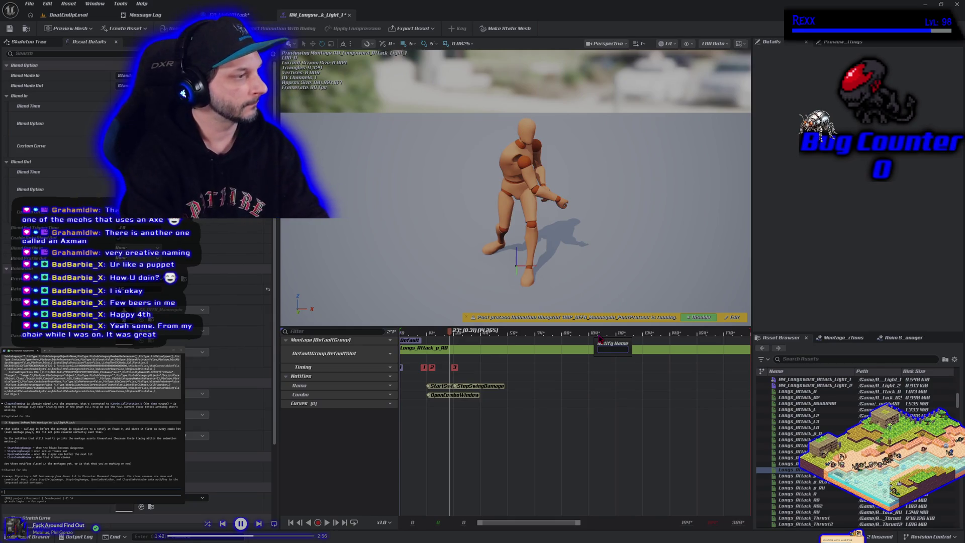
pyautogui.write('CloseComboWindow')
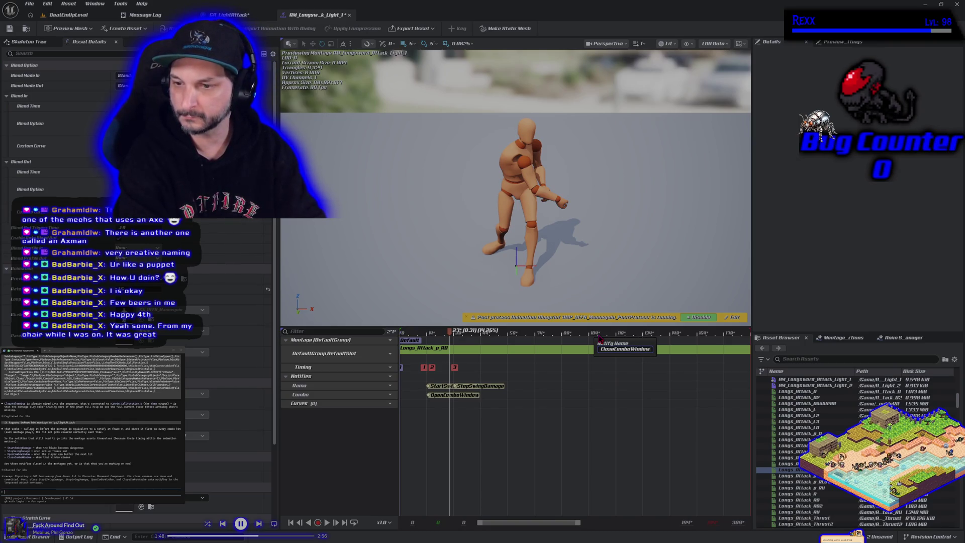
pyautogui.press('Return')
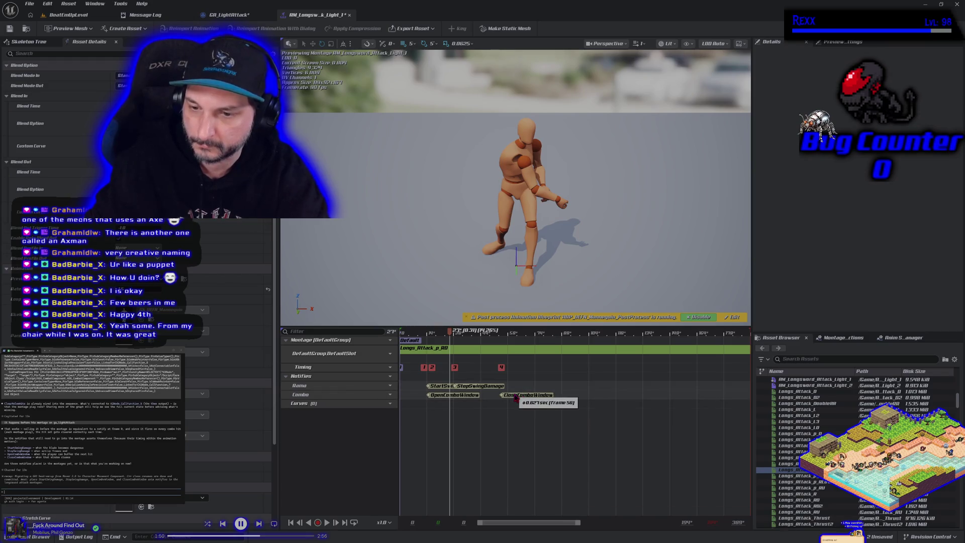
pyautogui.moveTo(510, 395); pyautogui.dragTo(490, 394)
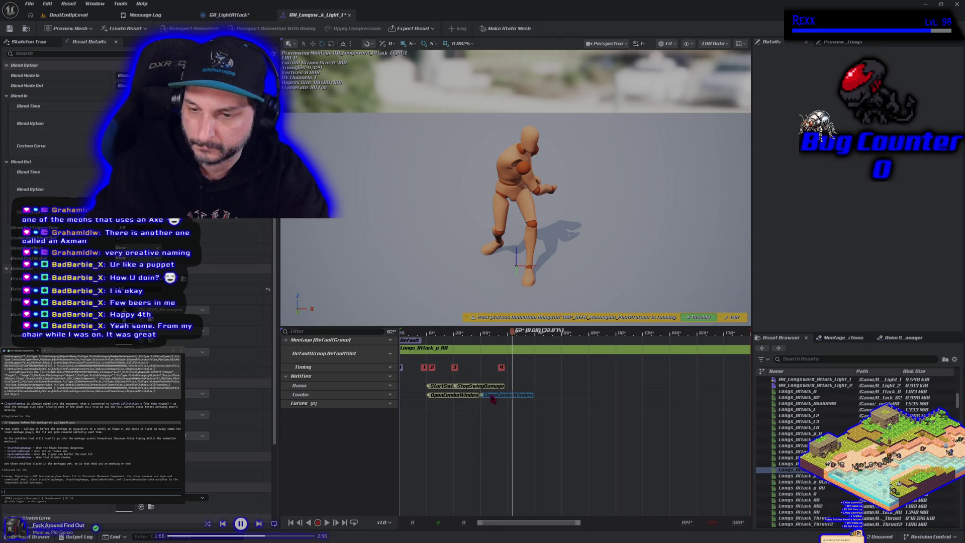
pyautogui.moveTo(493, 398); pyautogui.dragTo(491, 396)
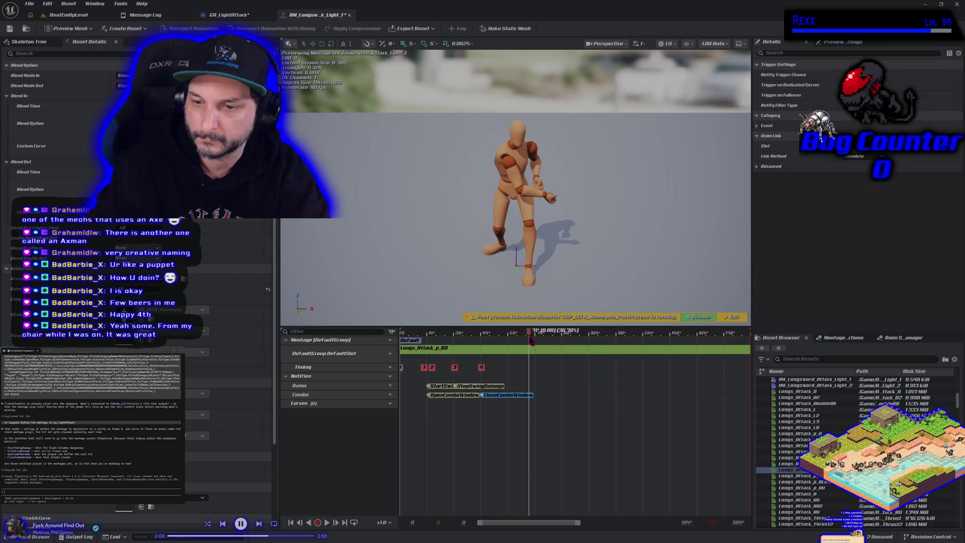
pyautogui.moveTo(522, 340)
pyautogui.mouseDown()
pyautogui.moveTo(458, 341)
pyautogui.moveTo(483, 338)
pyautogui.mouseUp()
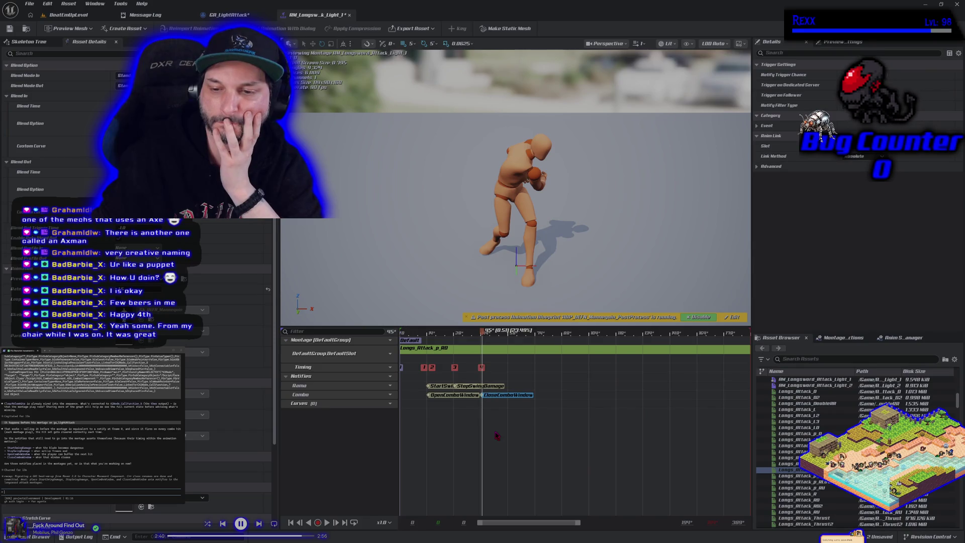
# - Save the montage and tell the assistant the notifies now exist on the light attack montage
pyautogui.click(9, 29)
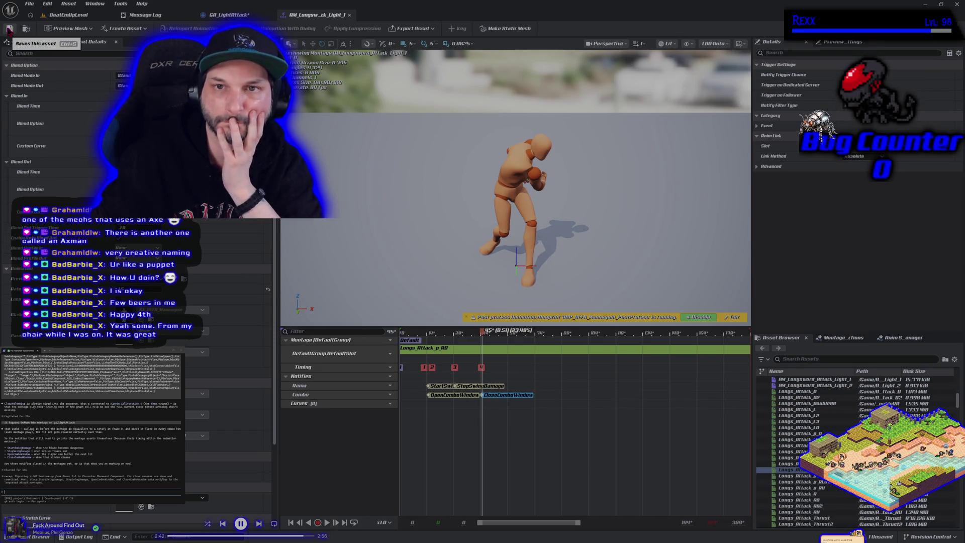
pyautogui.click(29, 3)
pyautogui.click(45, 50)
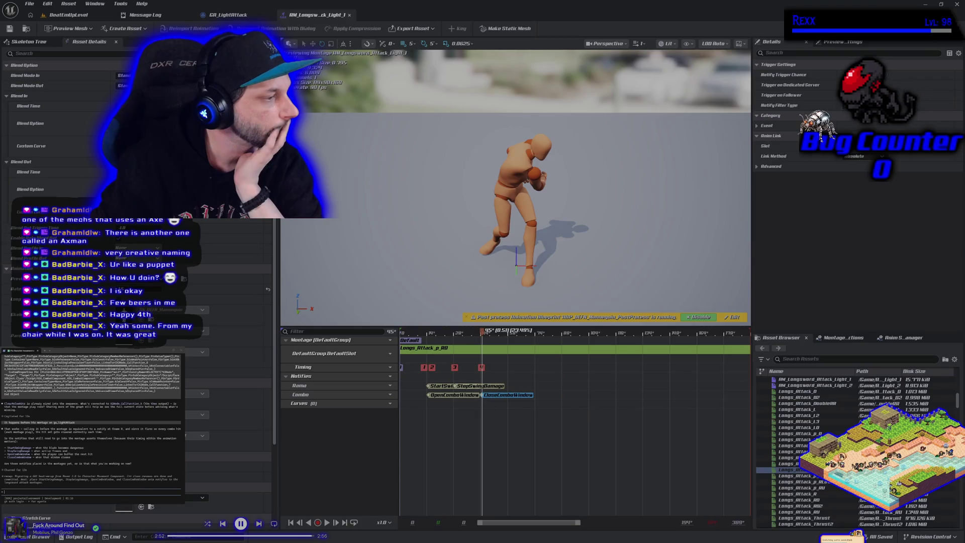
pyautogui.write('just')
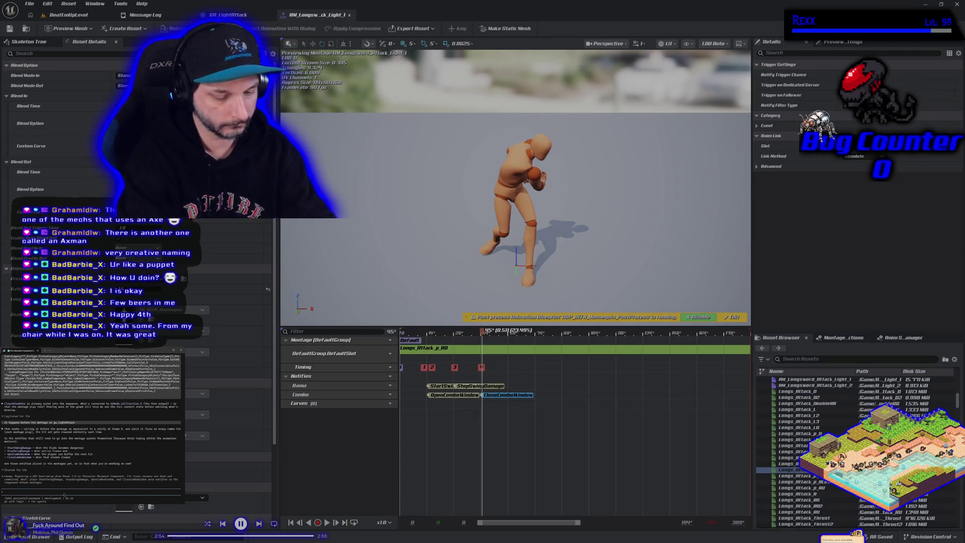
pyautogui.write(' created them on')
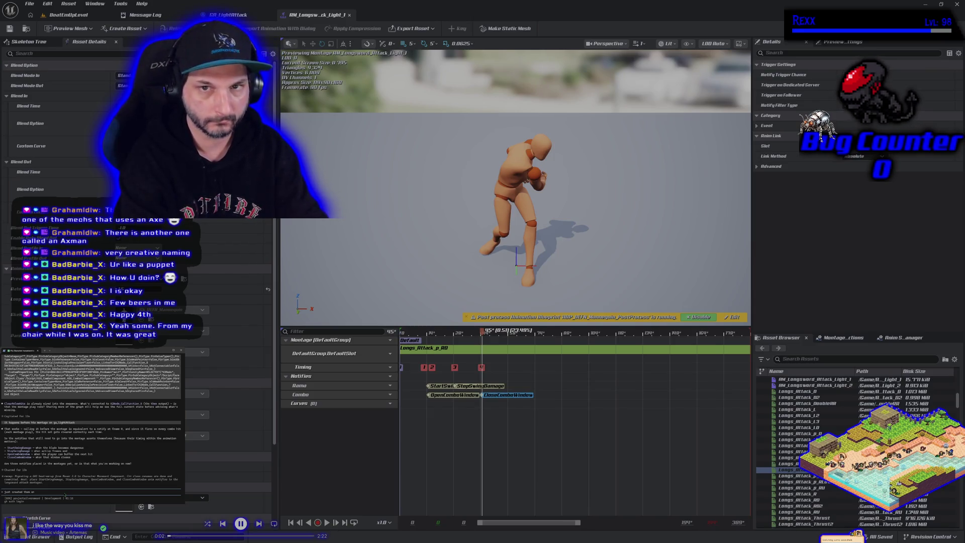
pyautogui.write(' light')
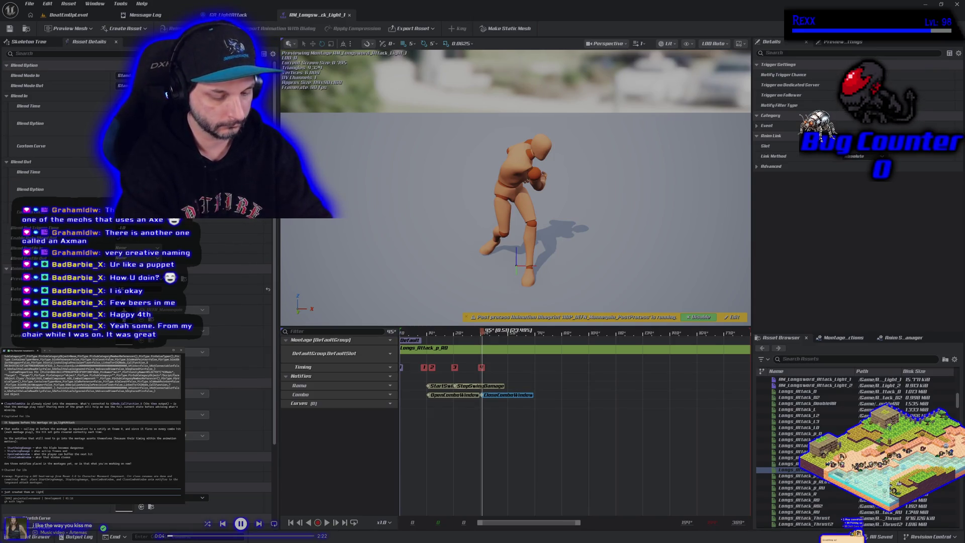
pyautogui.write(' attack aontage')
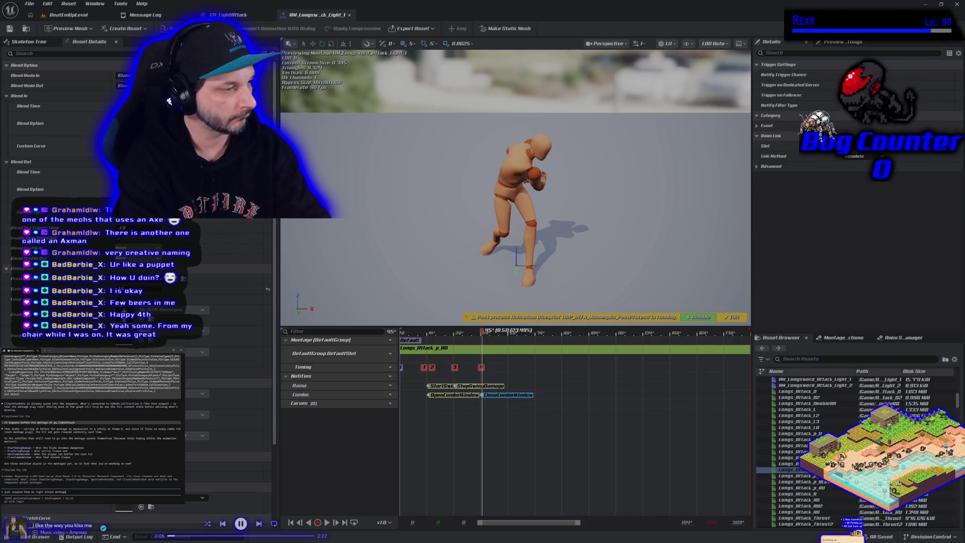
pyautogui.press('Return')
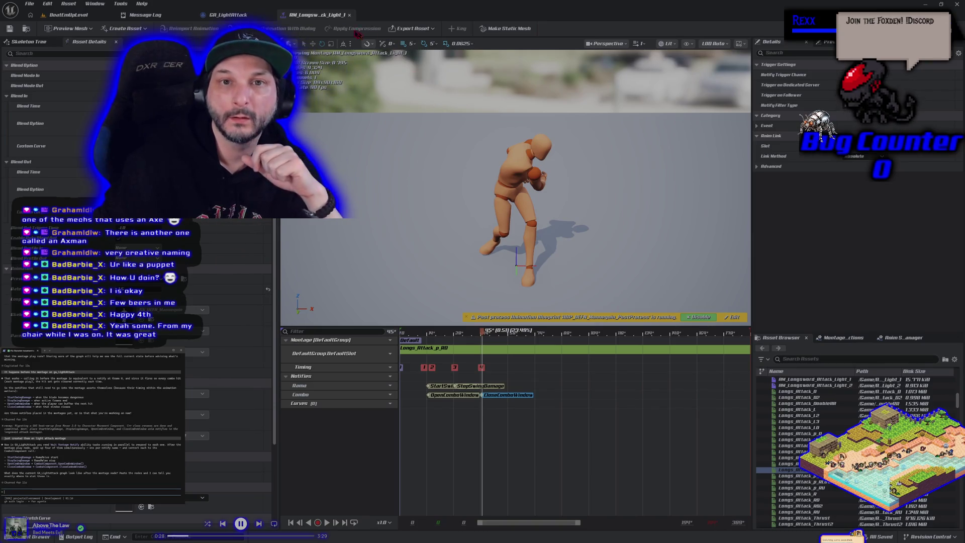
pyautogui.click(224, 16)
# - Pan the GA_LightAttack graph and search for 'wait montage' and 'startswing' nodes, finding none
pyautogui.moveTo(461, 198)
pyautogui.mouseDown()
pyautogui.moveTo(396, 165)
pyautogui.moveTo(427, 160)
pyautogui.mouseUp()
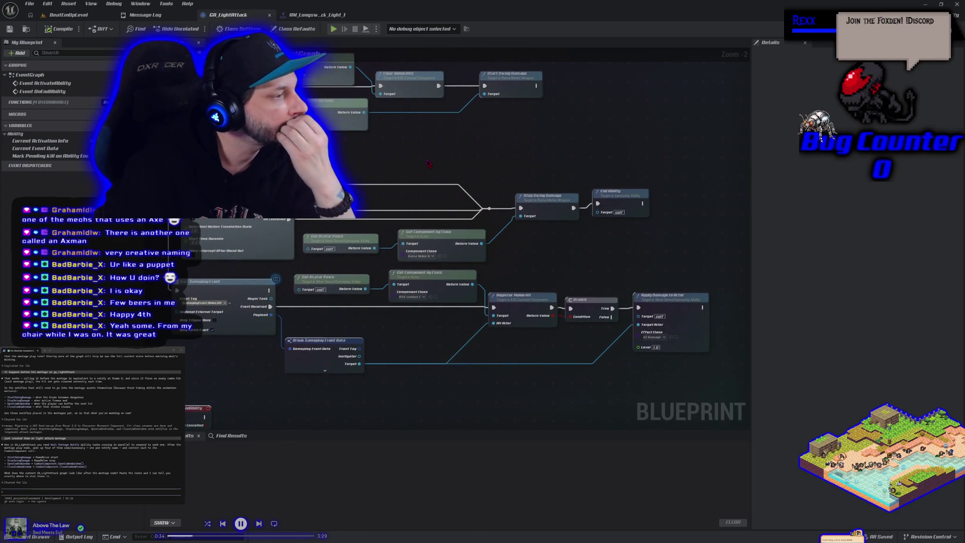
pyautogui.moveTo(435, 162)
pyautogui.mouseDown()
pyautogui.moveTo(442, 168)
pyautogui.moveTo(380, 178)
pyautogui.mouseUp()
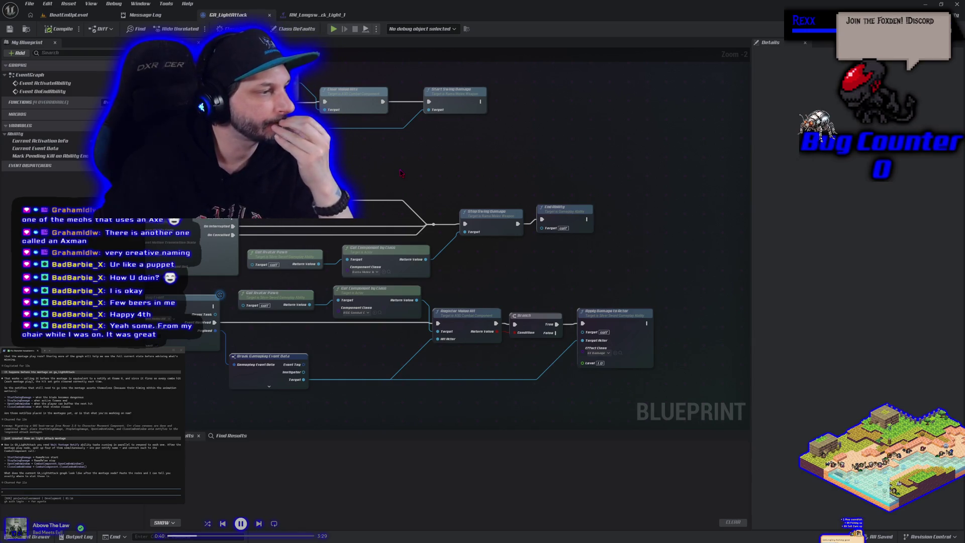
pyautogui.rightClick(415, 173)
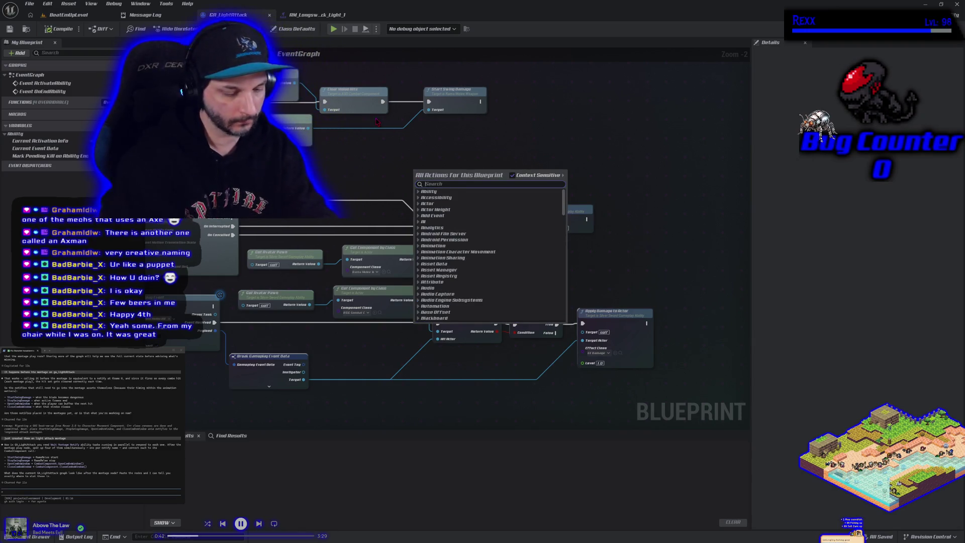
pyautogui.write('wait montage')
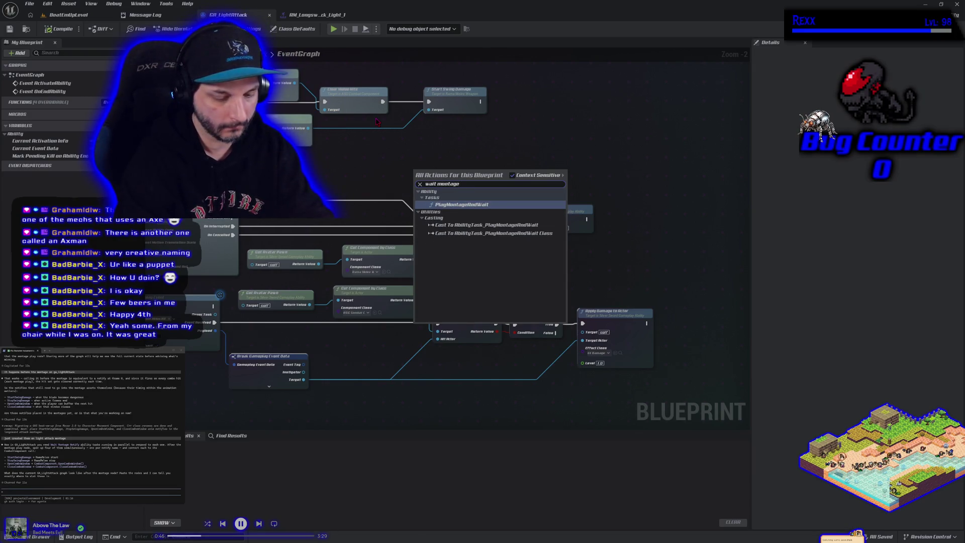
pyautogui.write(' not')
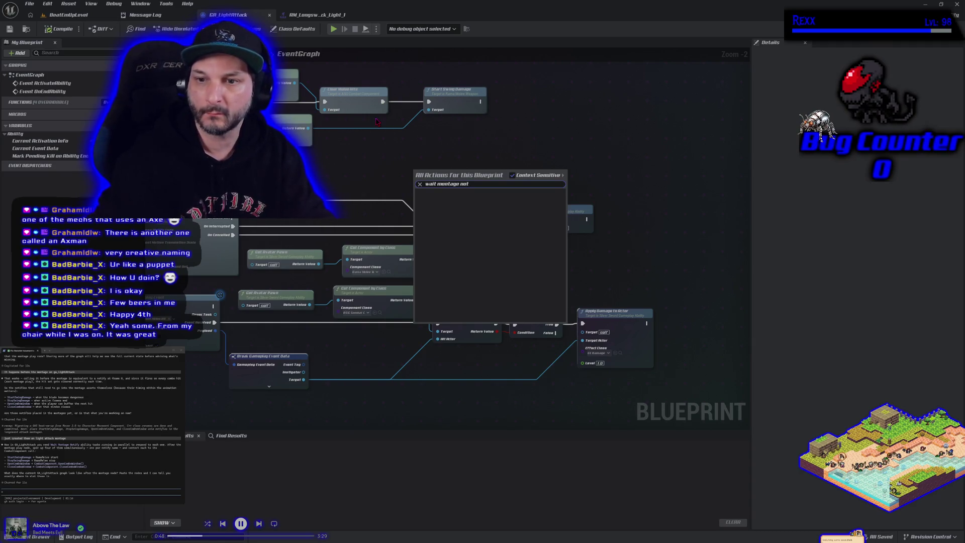
pyautogui.click(495, 160)
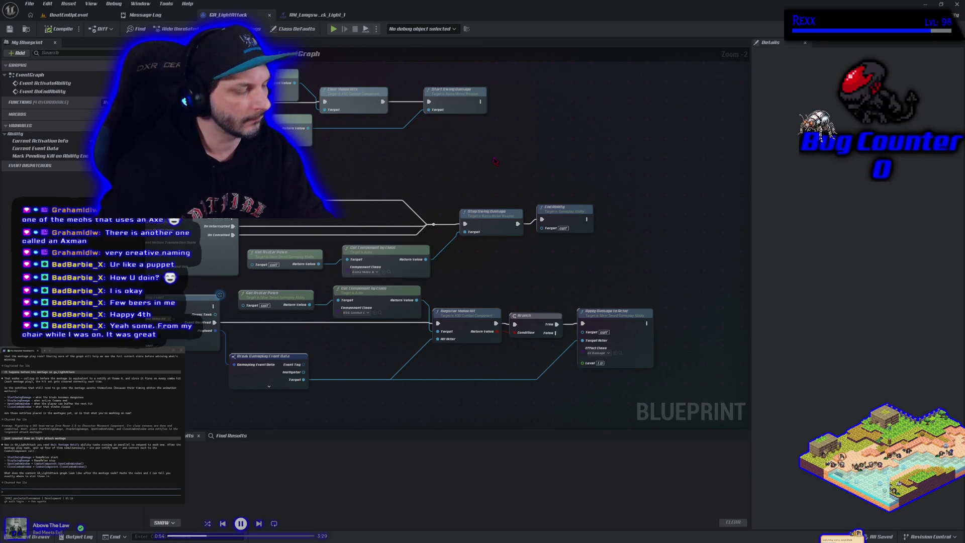
pyautogui.rightClick(495, 161)
pyautogui.write('start')
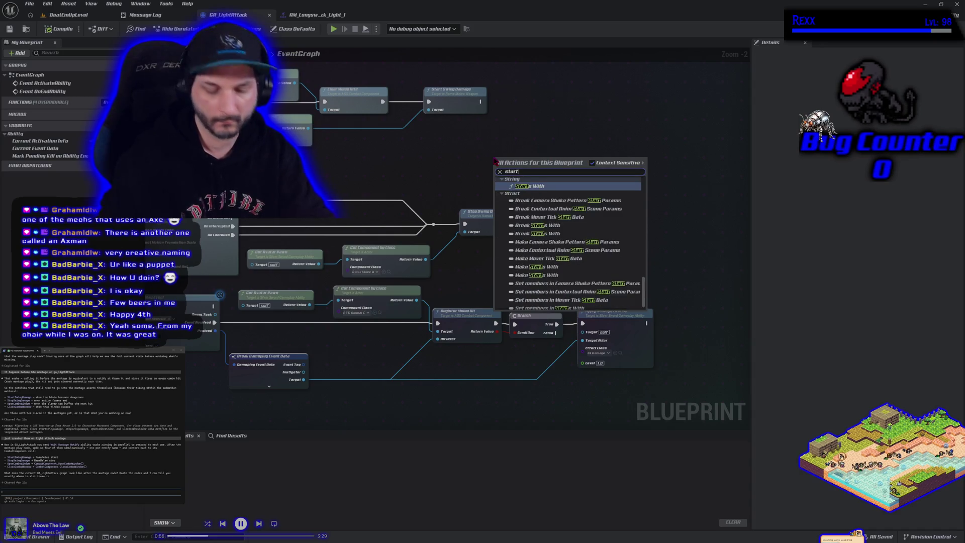
pyautogui.write('swing')
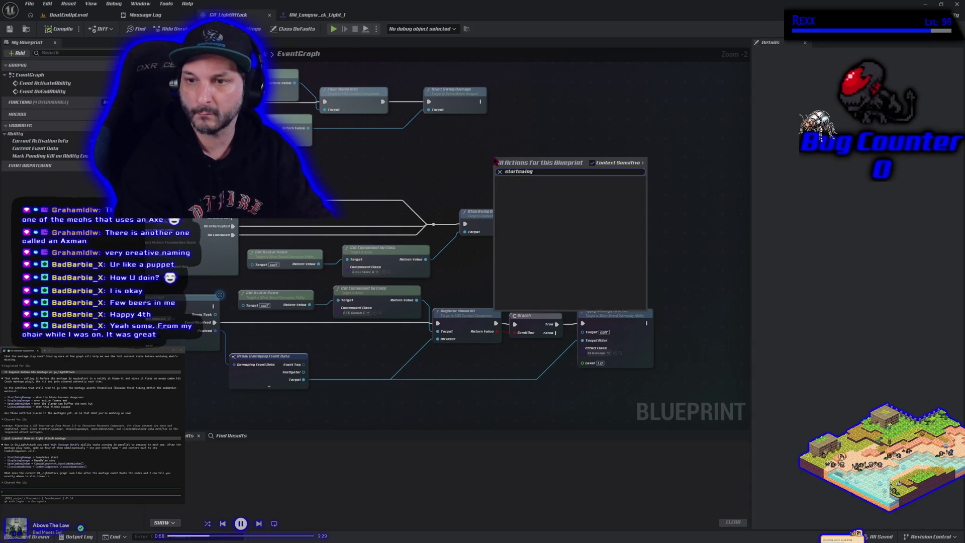
pyautogui.press('Escape')
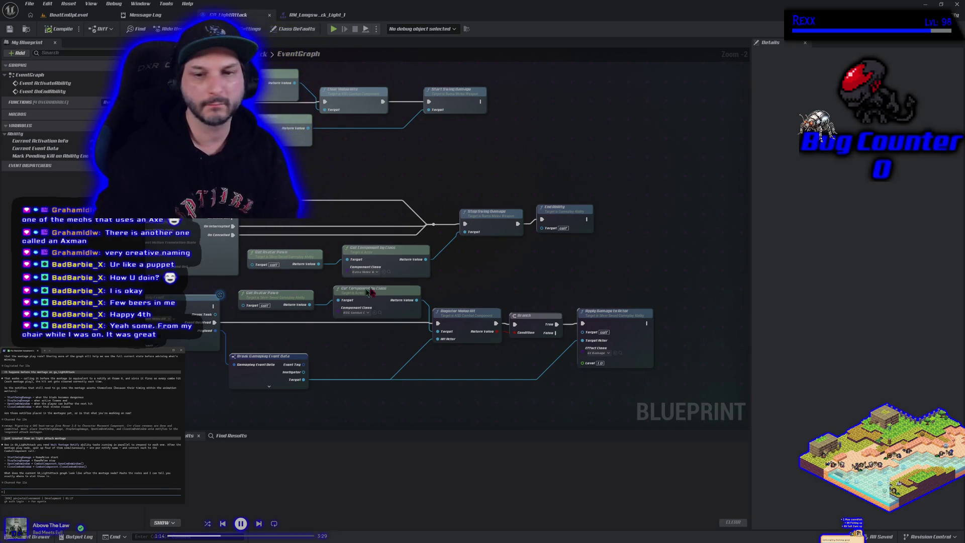
pyautogui.scroll(-1, 472, 277)
# - Select the ability's graph nodes and paste them into the assistant prompt for review
pyautogui.moveTo(471, 278)
pyautogui.mouseDown()
pyautogui.moveTo(450, 224)
pyautogui.moveTo(556, 241)
pyautogui.moveTo(460, 254)
pyautogui.mouseUp()
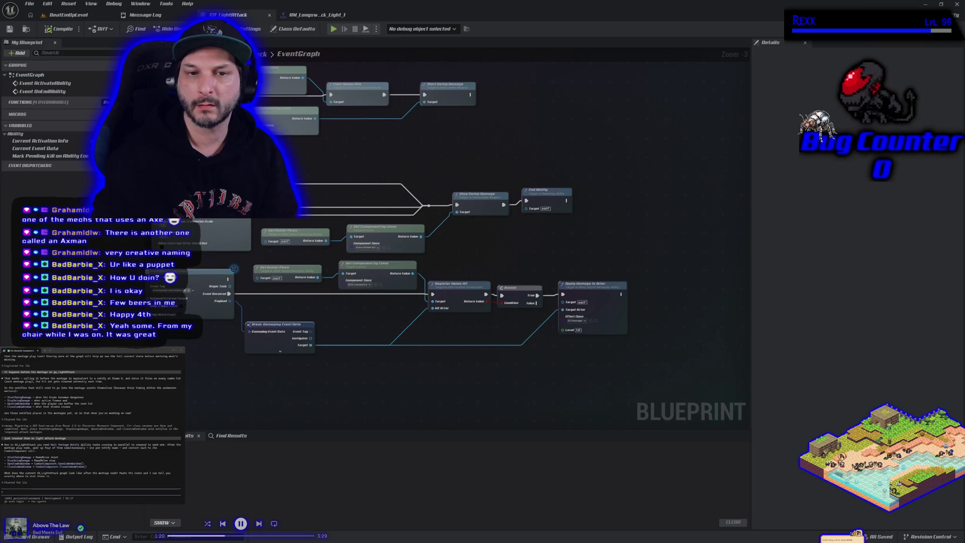
pyautogui.moveTo(221, 148)
pyautogui.mouseDown()
pyautogui.moveTo(442, 244)
pyautogui.moveTo(535, 244)
pyautogui.mouseUp()
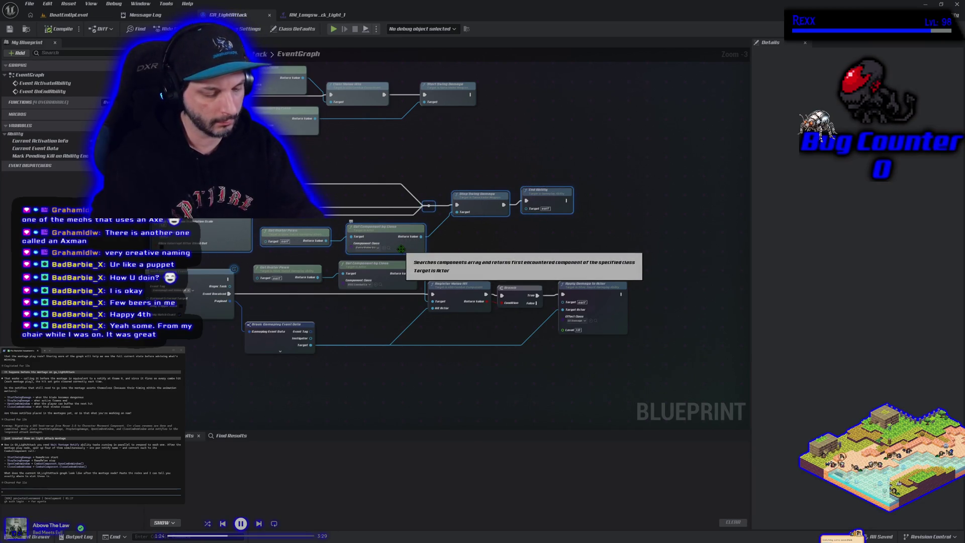
pyautogui.click(488, 250)
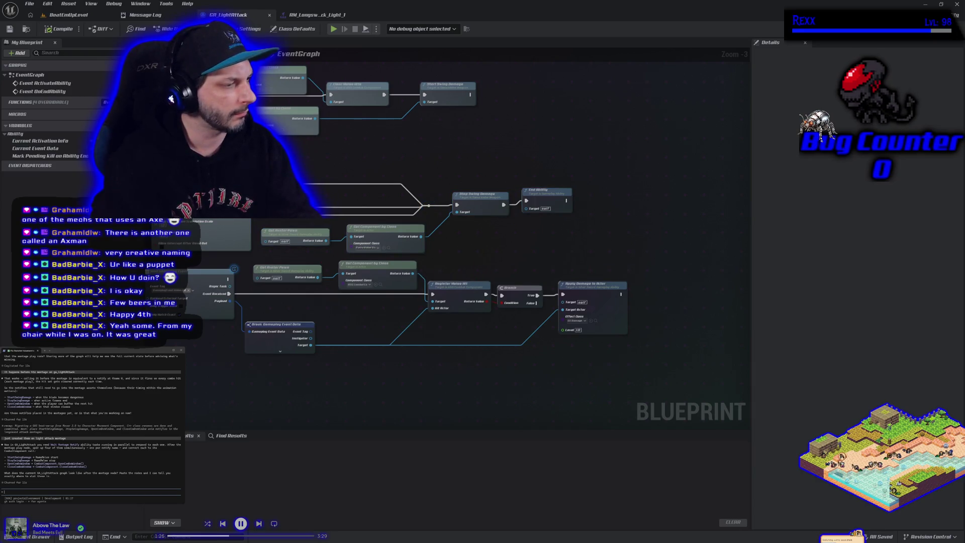
pyautogui.hotkey('ctrl', 'v')
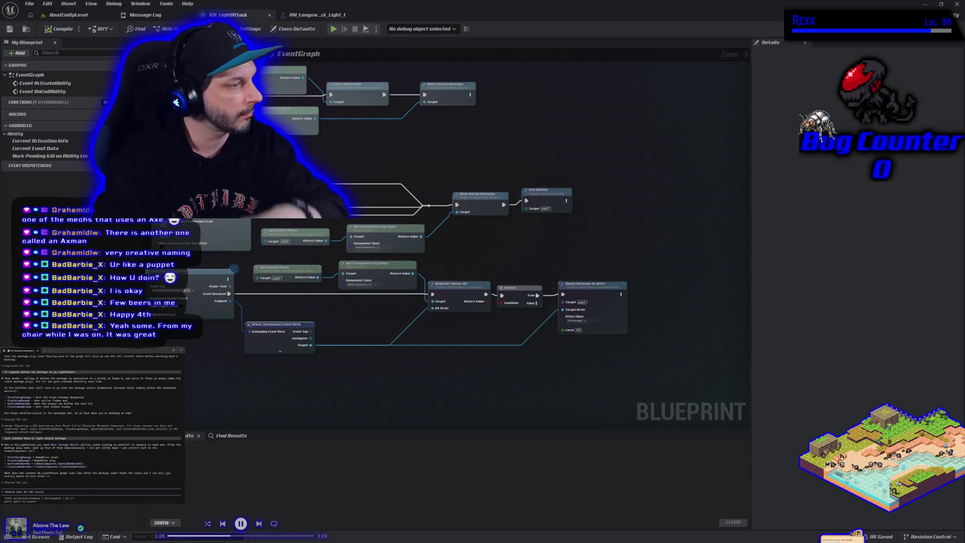
pyautogui.press('Return')
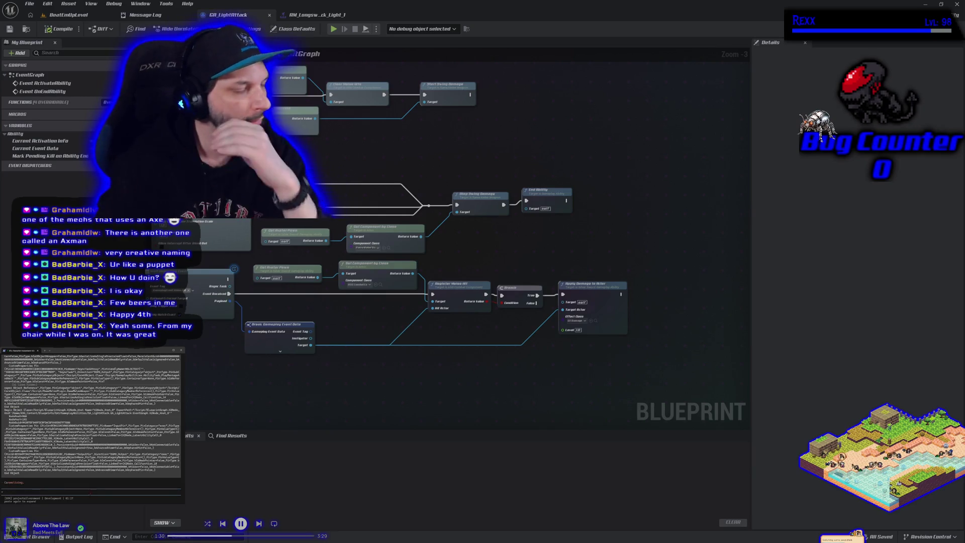
# - Look over the whole event graph, then drag a wire off the montage node
pyautogui.scroll(-1, 471, 251)
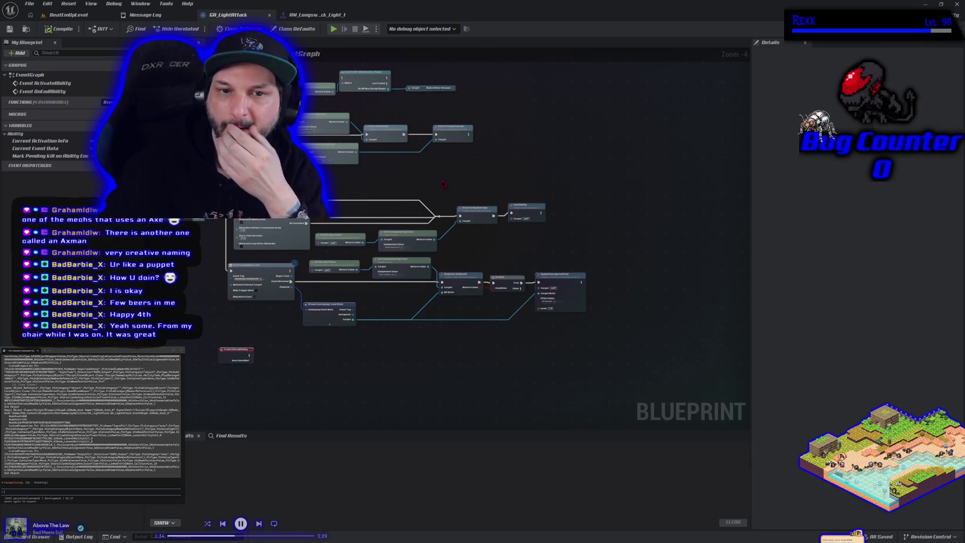
pyautogui.moveTo(441, 183); pyautogui.dragTo(451, 237)
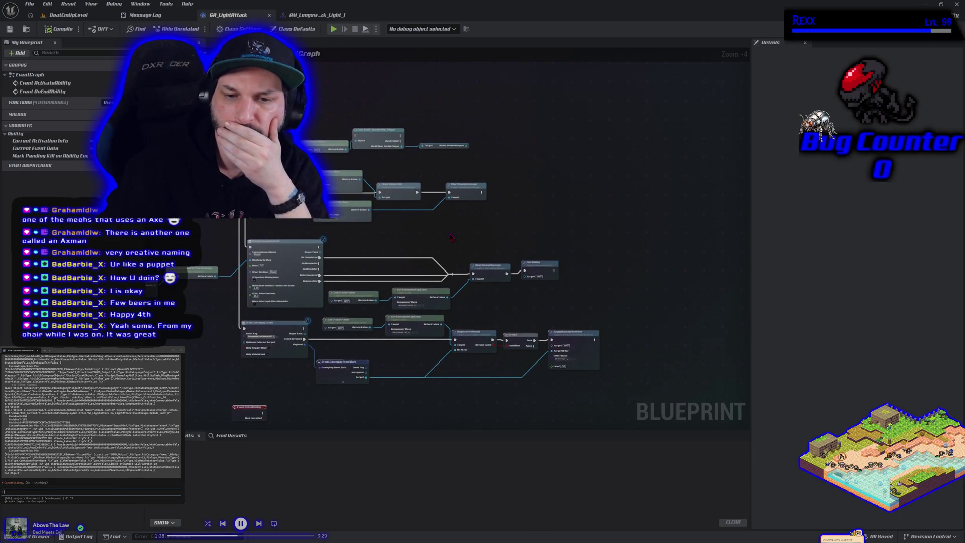
pyautogui.scroll(1, 281, 365)
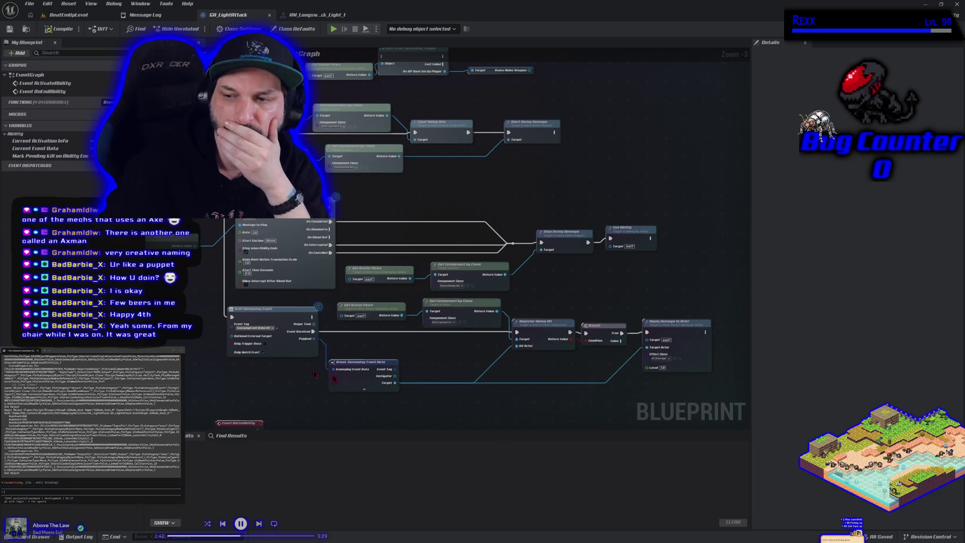
pyautogui.scroll(-1, 575, 400)
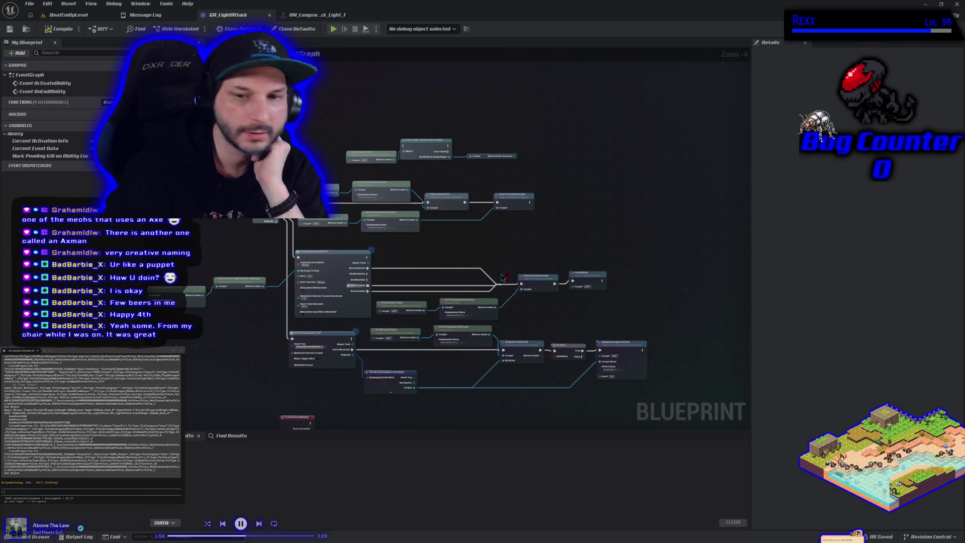
pyautogui.rightClick(583, 192)
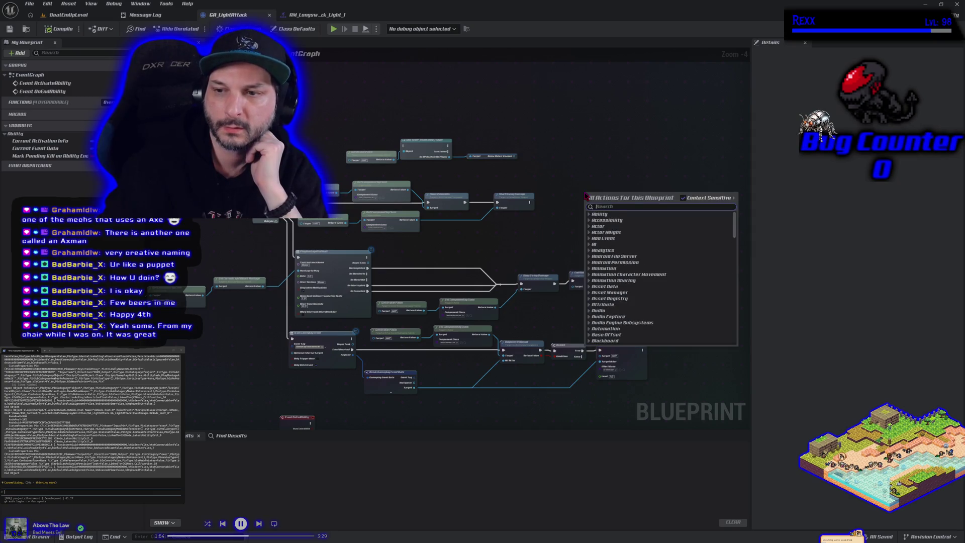
pyautogui.click(581, 191)
pyautogui.moveTo(488, 246)
pyautogui.mouseDown()
pyautogui.moveTo(584, 224)
pyautogui.moveTo(495, 211)
pyautogui.mouseUp()
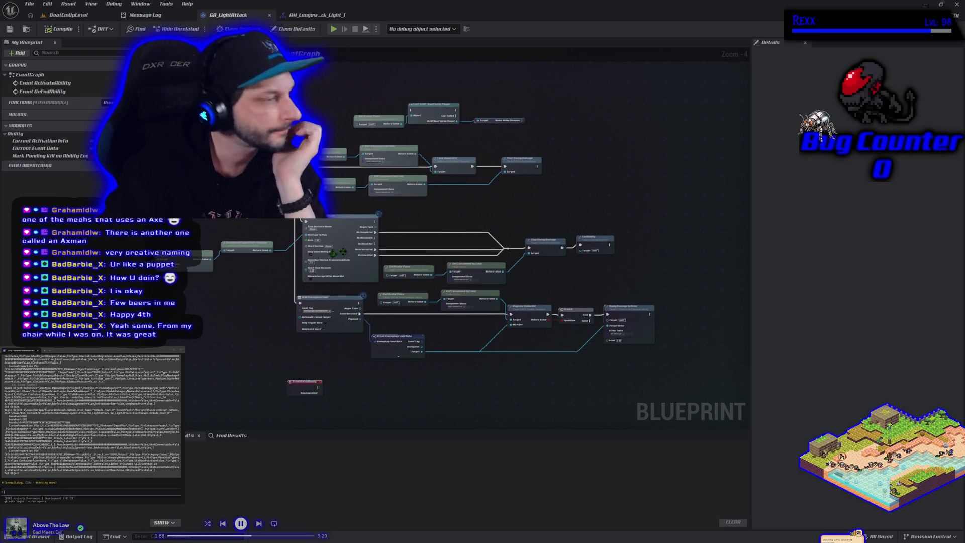
pyautogui.scroll(-5, 90, 422)
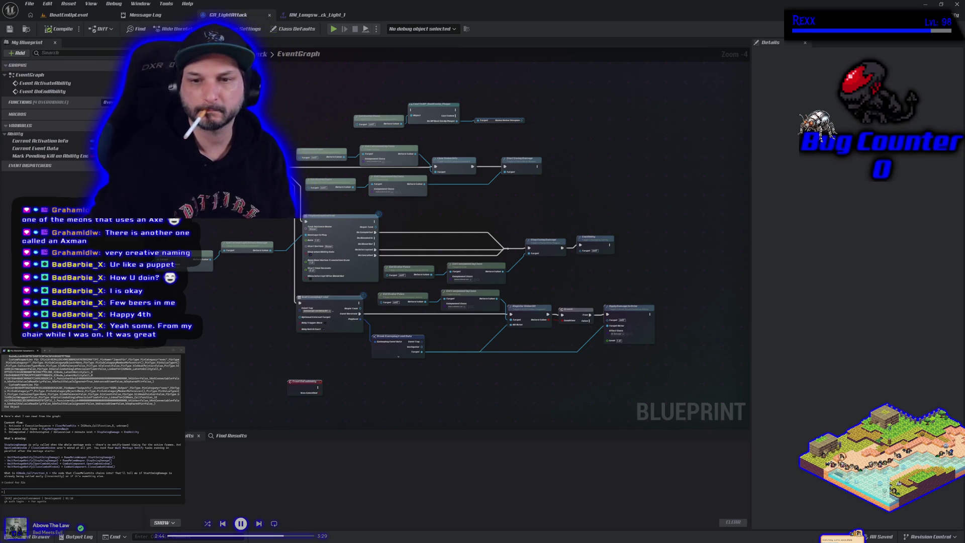
pyautogui.scroll(3, 388, 235)
pyautogui.moveTo(363, 210); pyautogui.dragTo(417, 215)
# - Search 'wait montage' off the montage pin, then tell the assistant the node can't be found
pyautogui.write('wait mont')
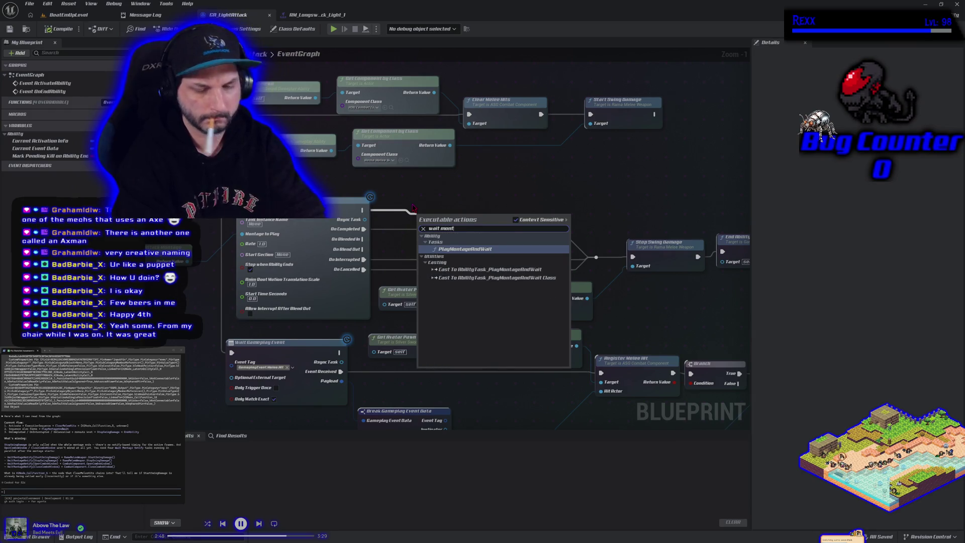
pyautogui.write('age')
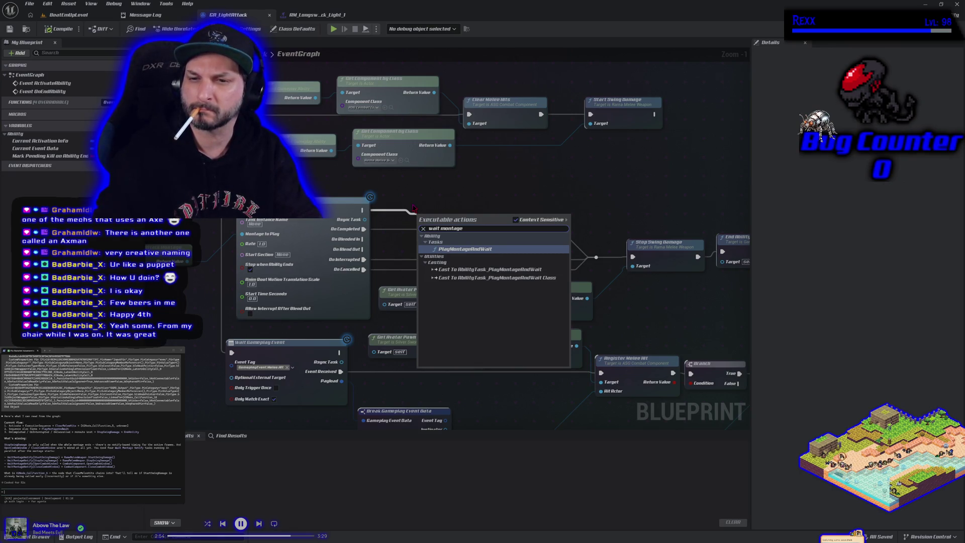
pyautogui.click(78, 493)
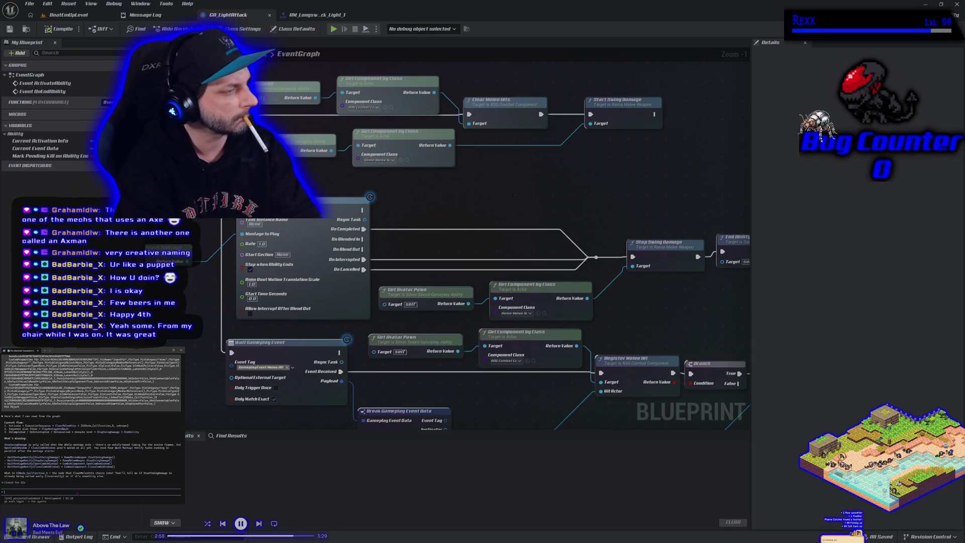
pyautogui.write('I cant find waitmontagenotify')
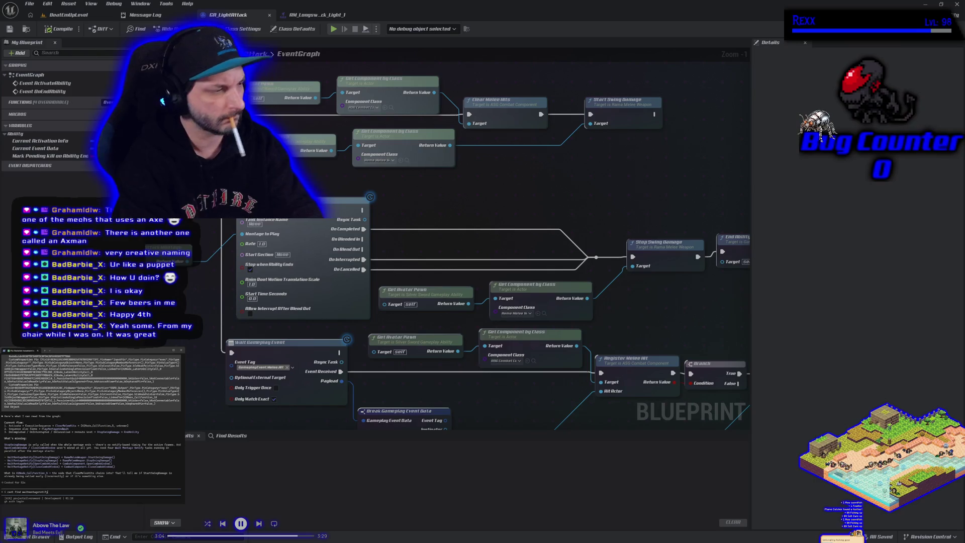
pyautogui.press('Return')
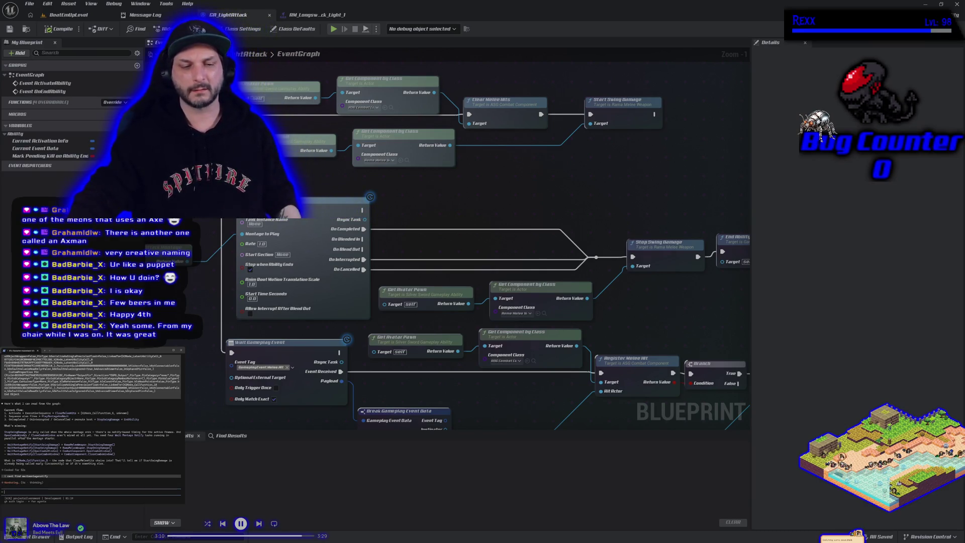
# - In the Content Drawer, pass through Longsword > RootMotion and Longsword to reach the Blueprints folder
pyautogui.click(43, 537)
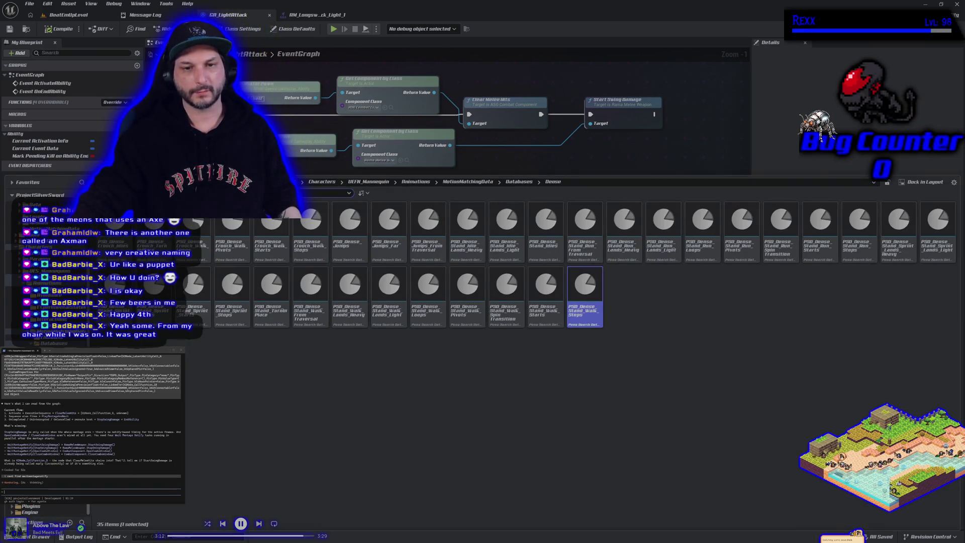
pyautogui.scroll(3, 100, 402)
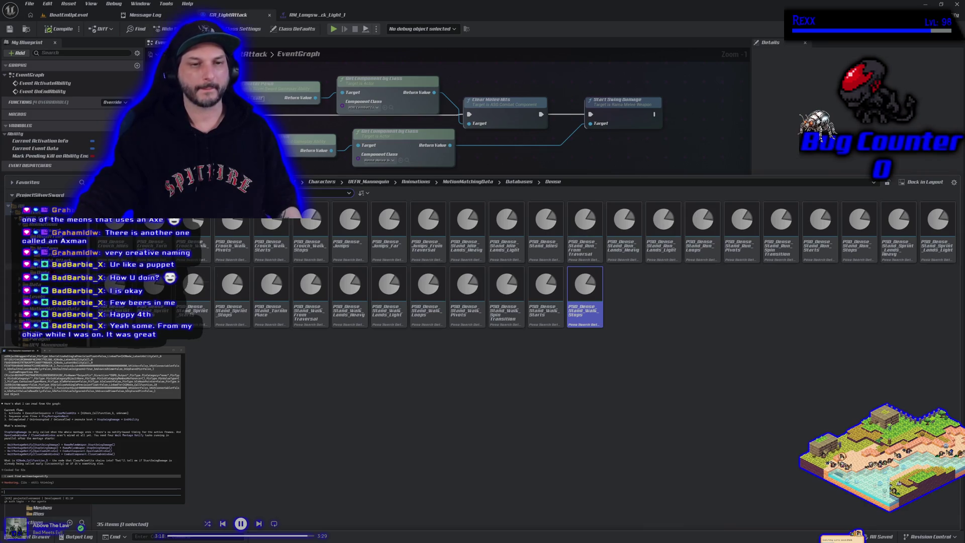
pyautogui.click(76, 266)
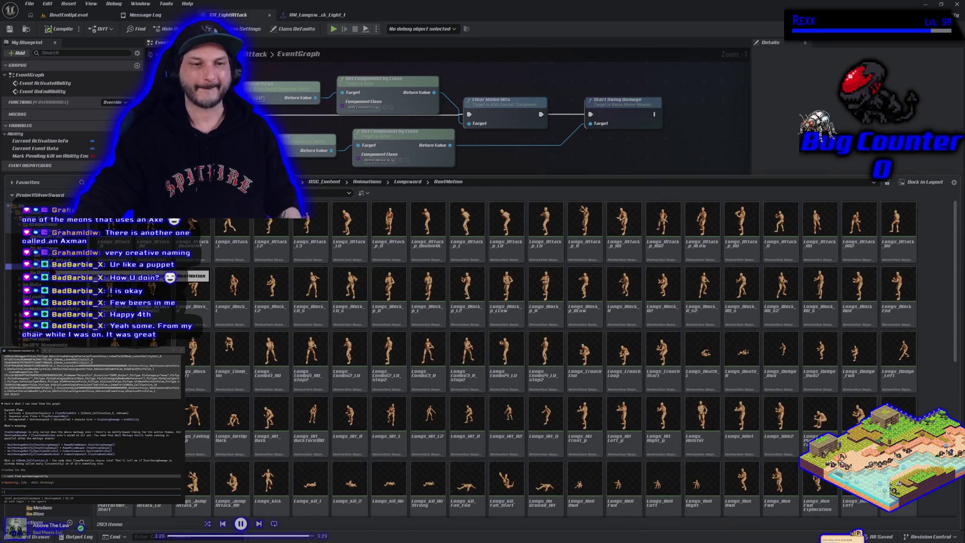
pyautogui.scroll(-1, 76, 266)
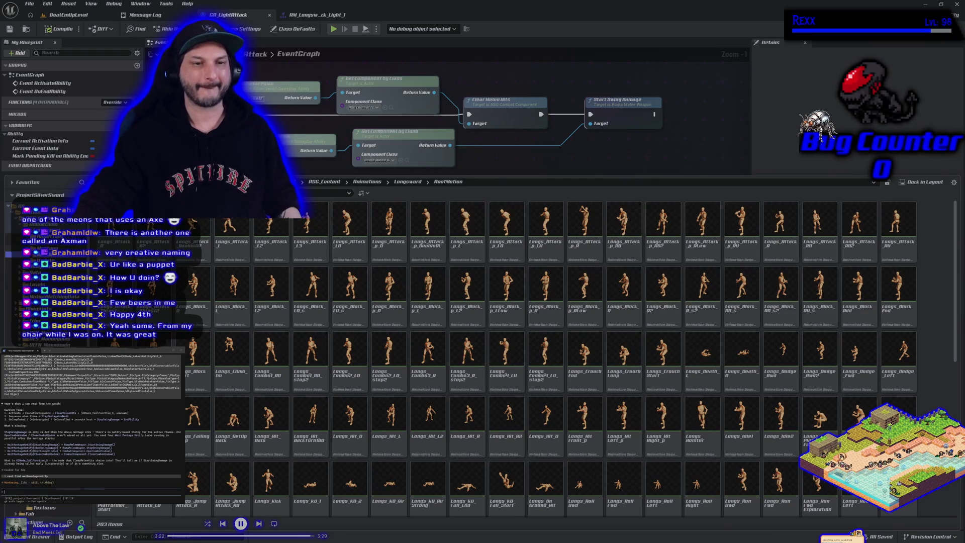
pyautogui.click(50, 229)
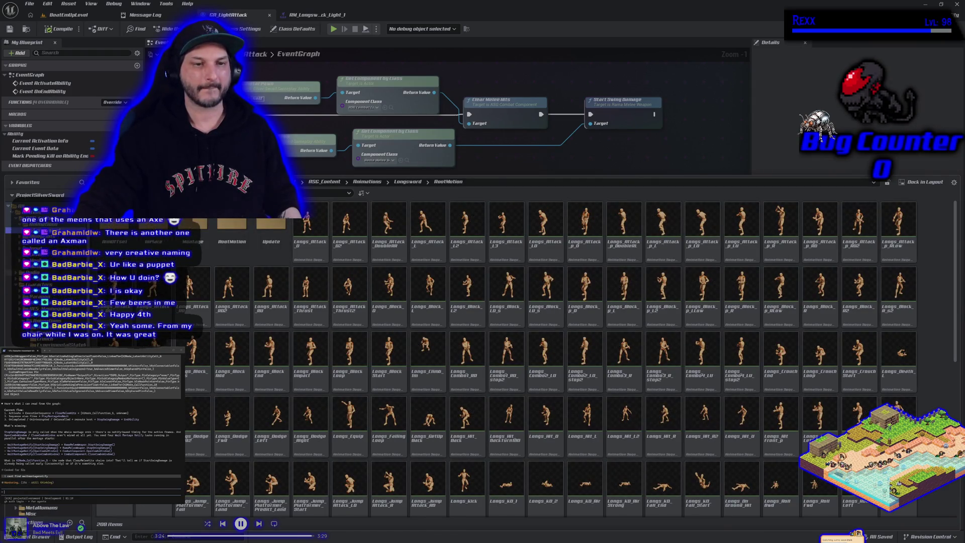
pyautogui.scroll(-2, 50, 301)
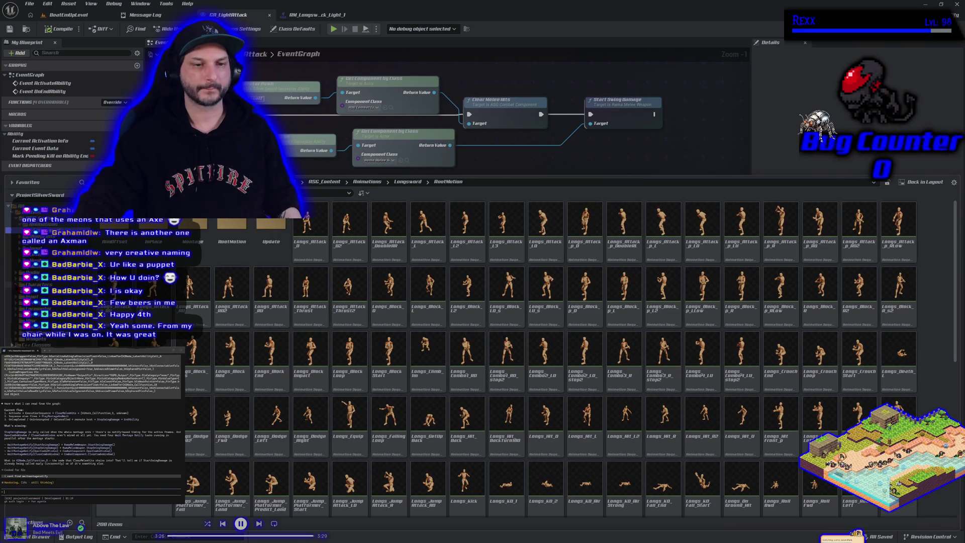
pyautogui.click(35, 278)
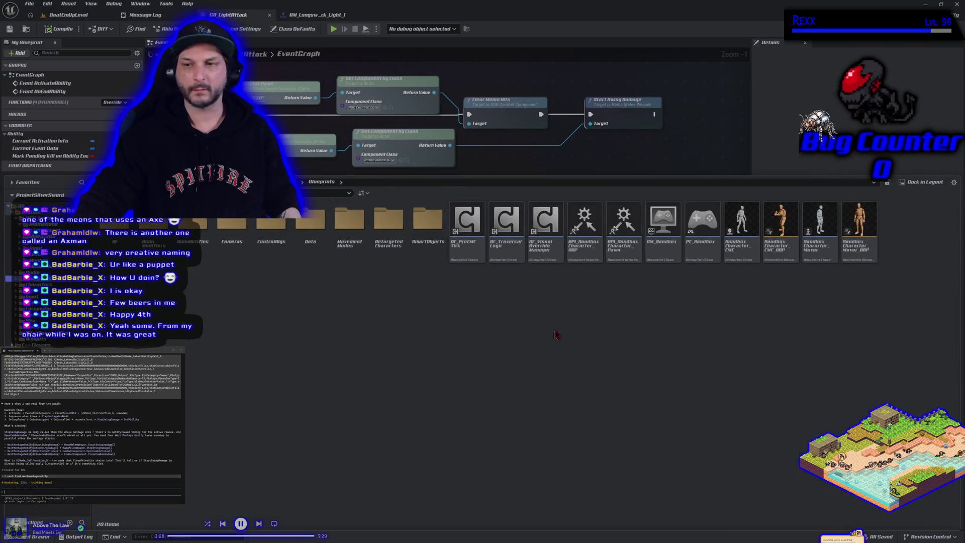
# - Create a template animation blueprint named BeatEmUp_ABP from SandboxCharacter_CMC_ABP
pyautogui.click(769, 261)
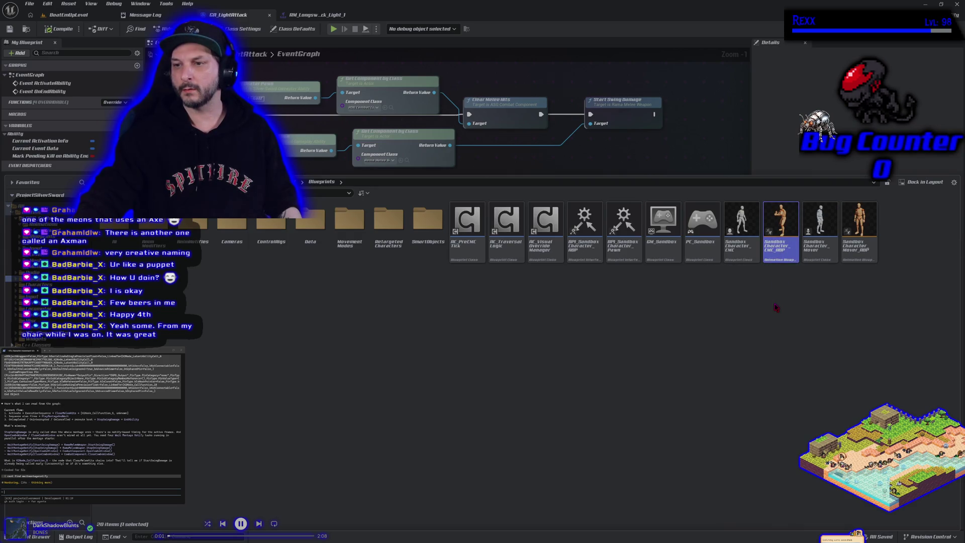
pyautogui.rightClick(780, 272)
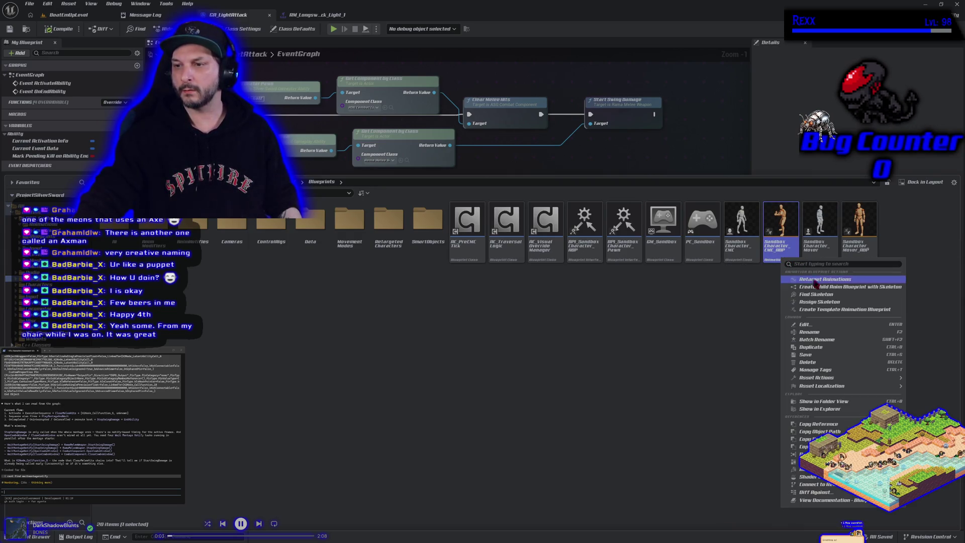
pyautogui.click(826, 310)
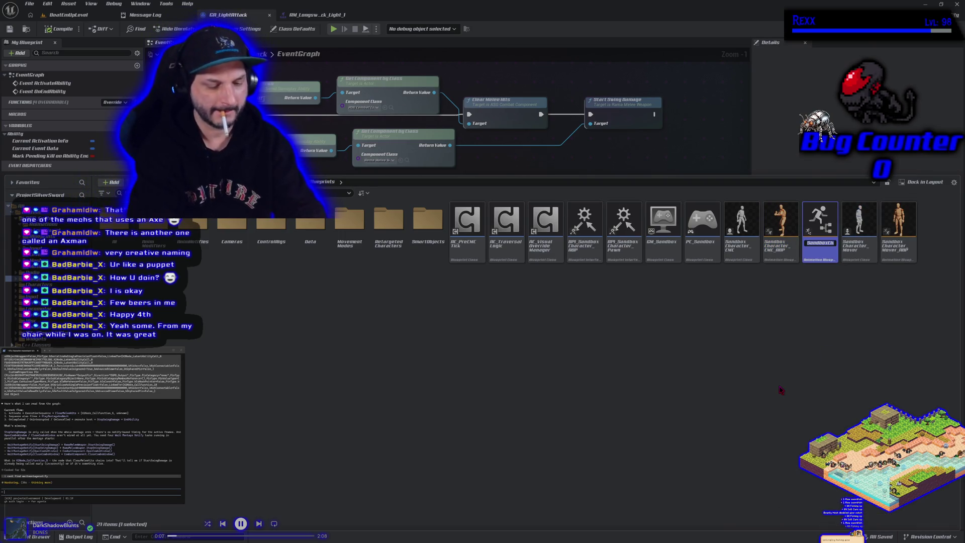
pyautogui.write('Beat')
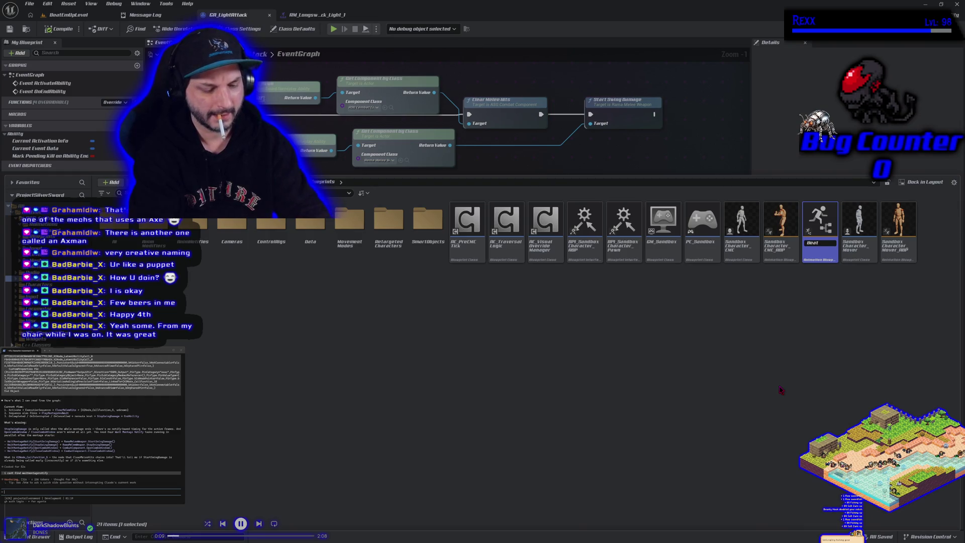
pyautogui.write('EmUp_')
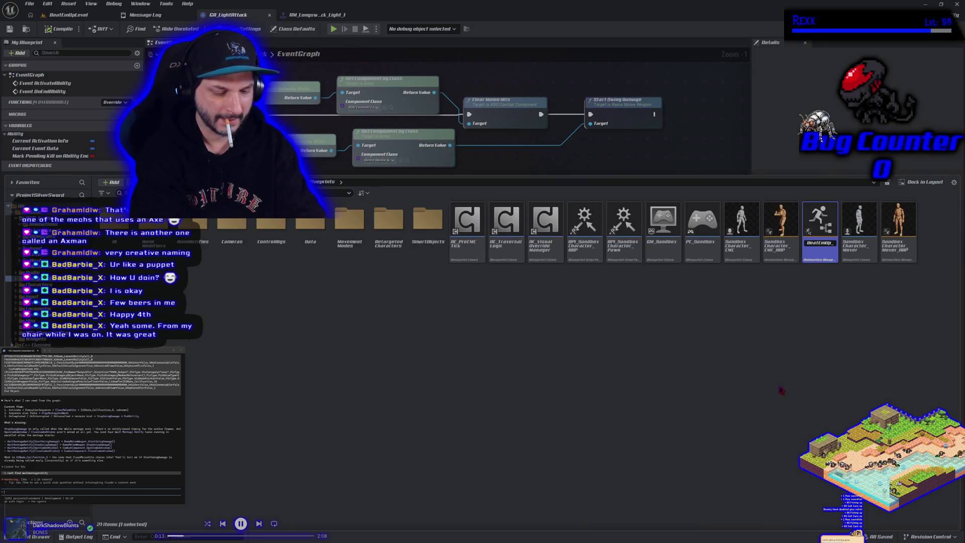
pyautogui.write('CMC')
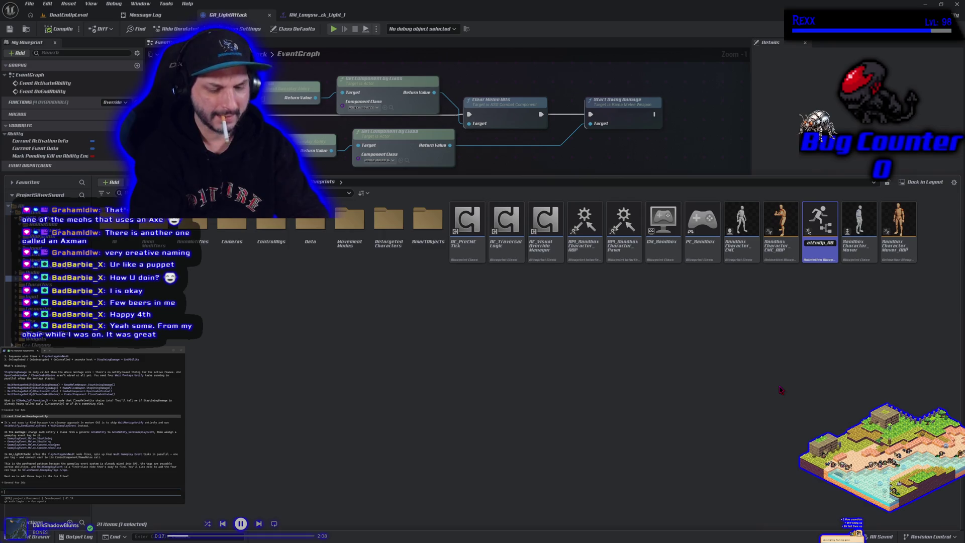
pyautogui.write('P')
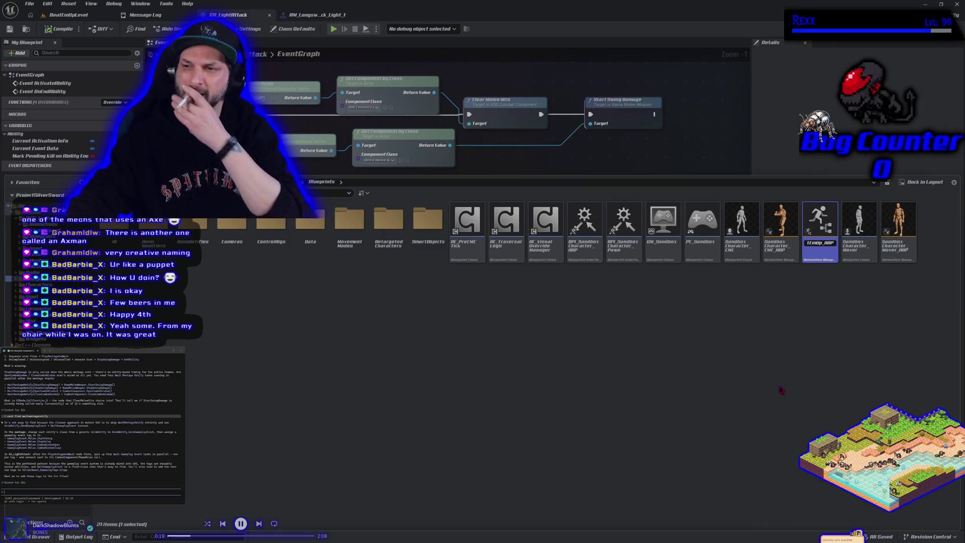
pyautogui.press('Return')
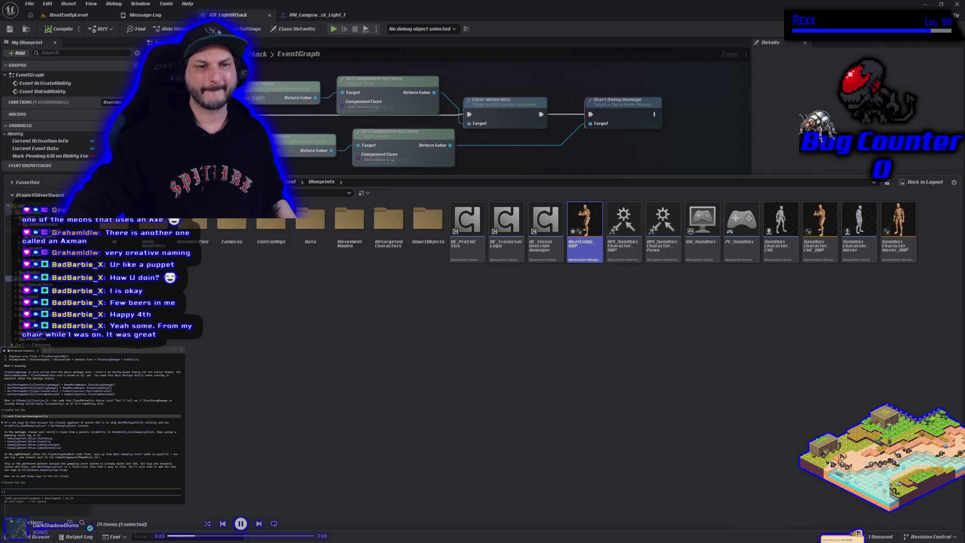
# - Move BeatEmUp_ABP out of Blueprints into another folder
pyautogui.scroll(-3, 51, 287)
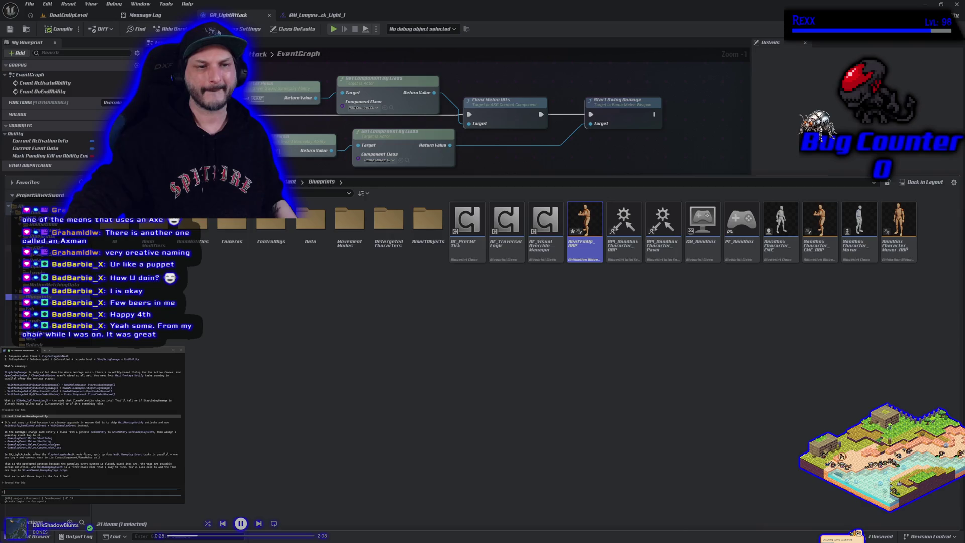
pyautogui.scroll(1, 51, 302)
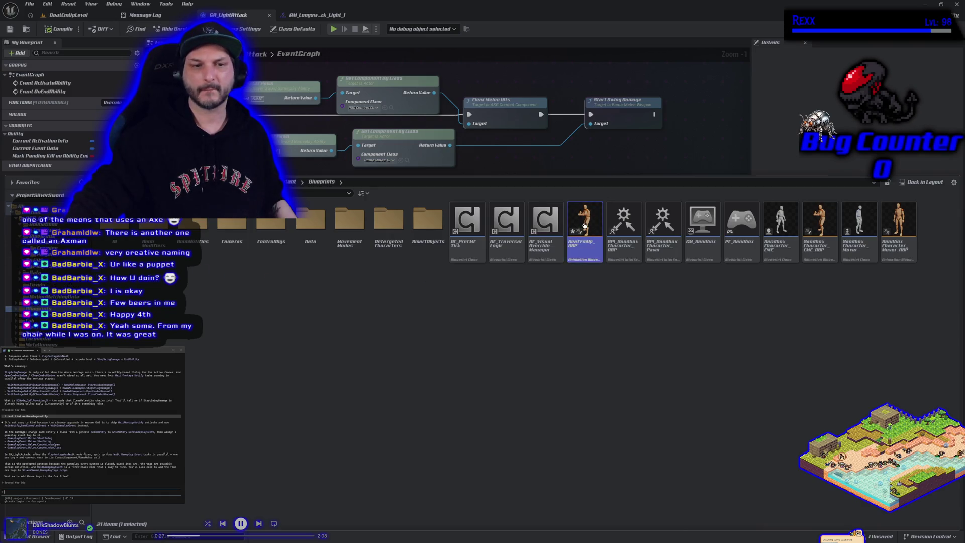
pyautogui.moveTo(52, 246)
pyautogui.mouseDown()
pyautogui.moveTo(63, 257)
pyautogui.moveTo(51, 253)
pyautogui.mouseUp()
pyautogui.click(65, 258)
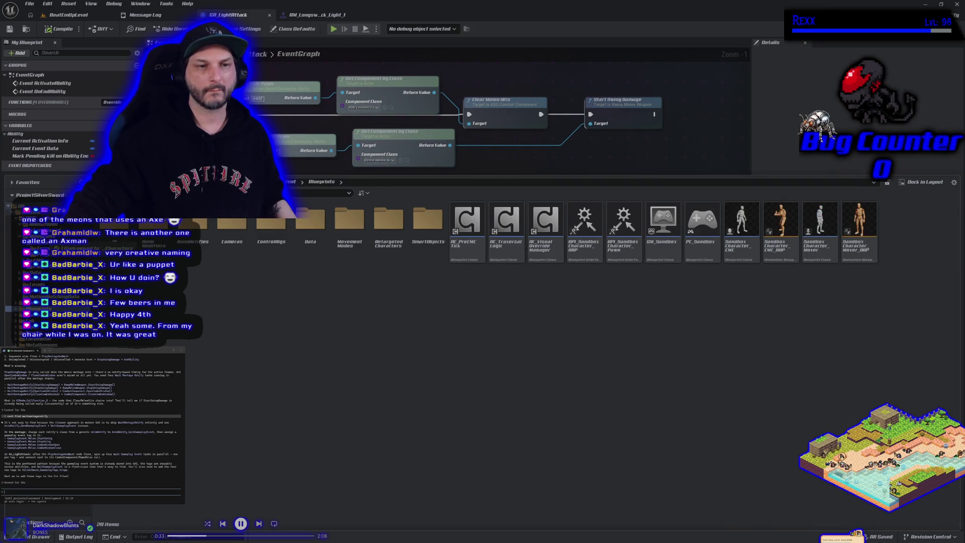
# - Open the SandboxCharacter_CMC_Player blueprint from Blueprints > Characters
pyautogui.click(30, 211)
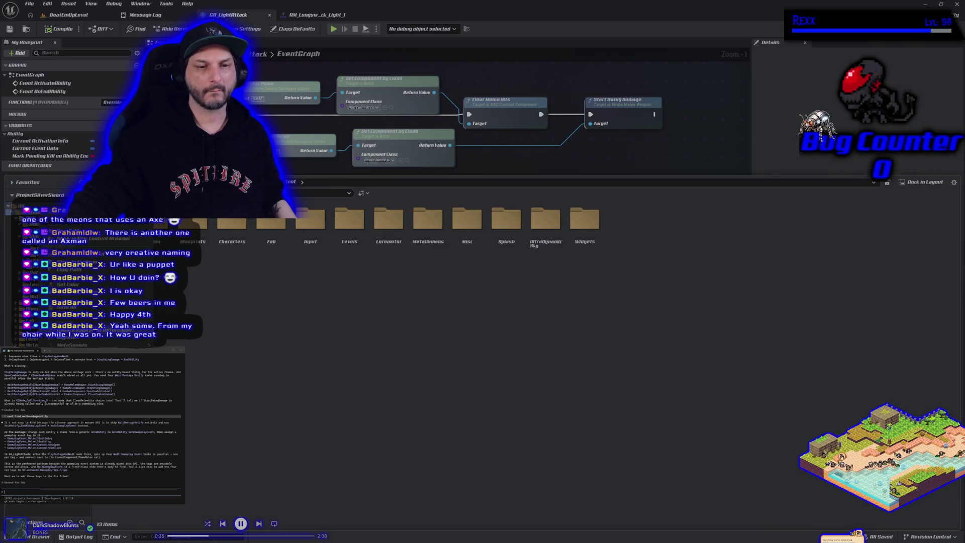
pyautogui.click(31, 242)
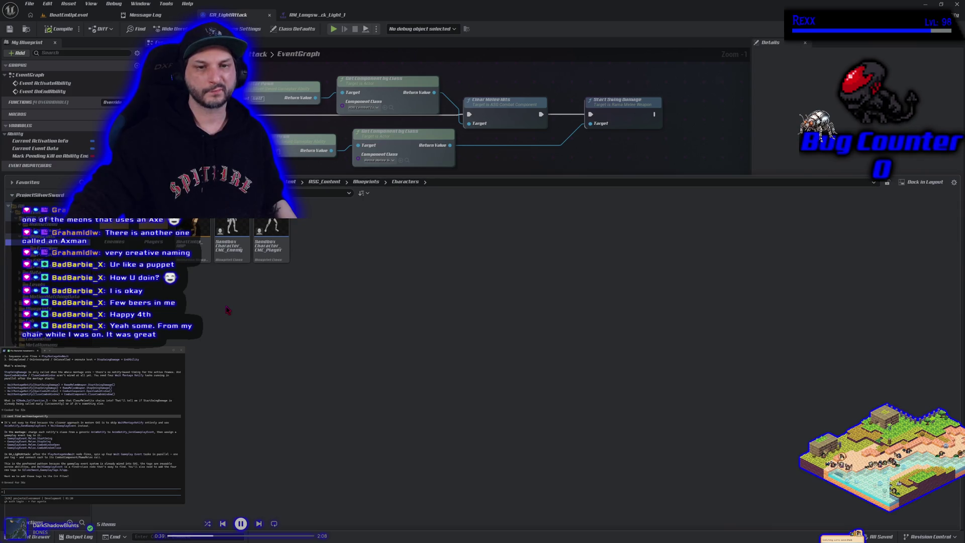
pyautogui.doubleClick(279, 246)
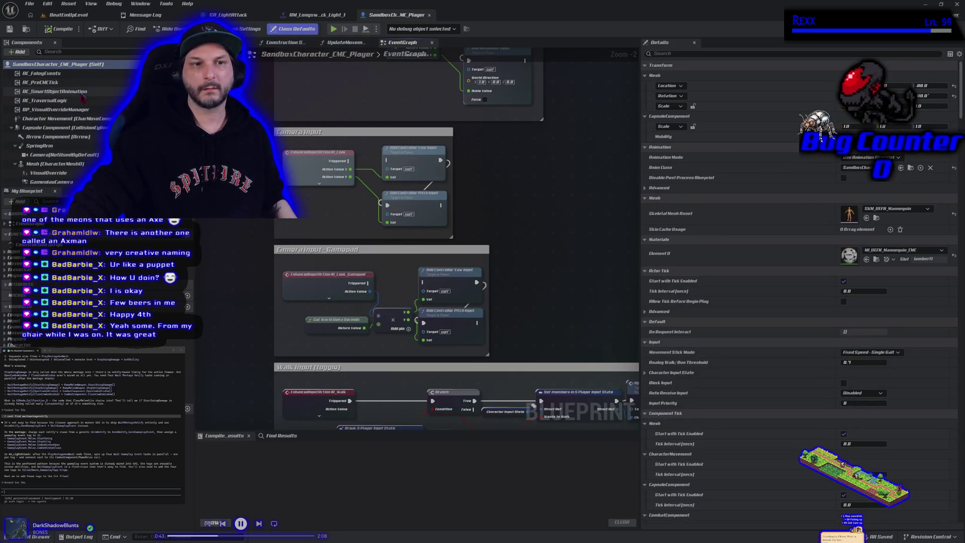
# - Set the player Mesh component's Anim Class to BeatEmUp_ABP, compile, and return to BeatEmUpLevel
pyautogui.click(58, 166)
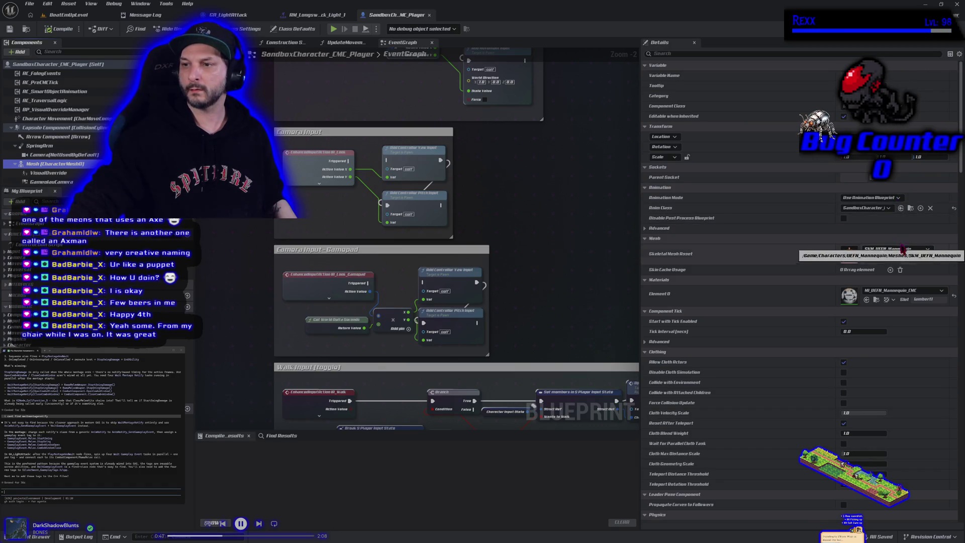
pyautogui.click(888, 208)
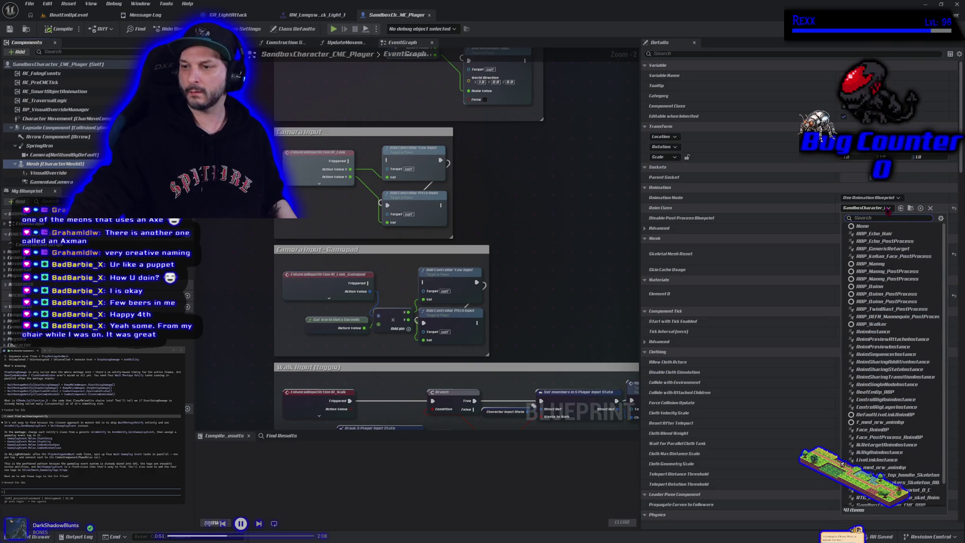
pyautogui.scroll(-2, 901, 404)
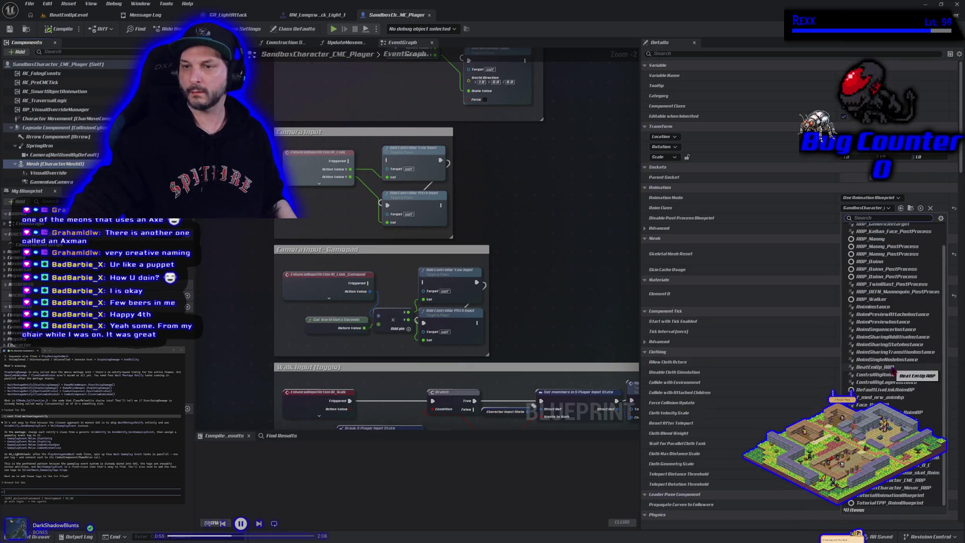
pyautogui.click(874, 367)
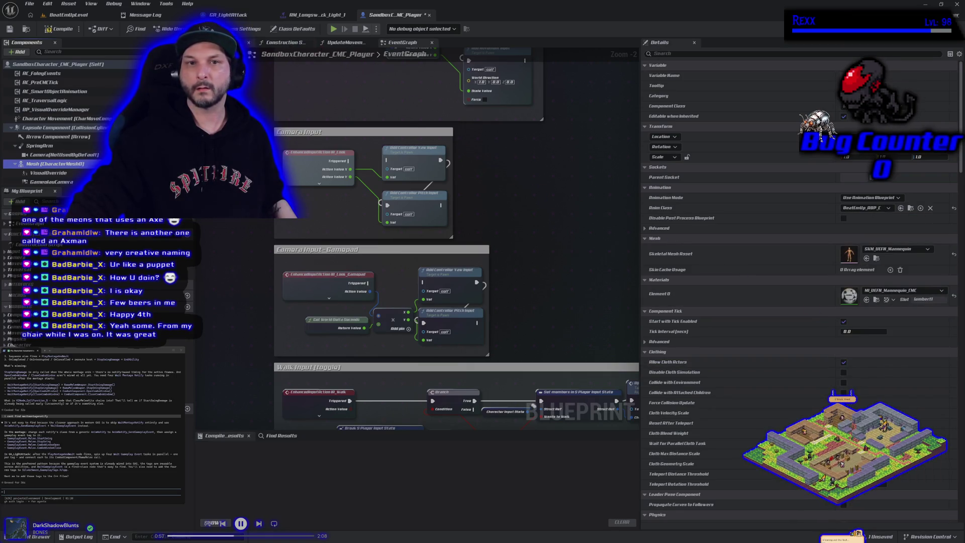
pyautogui.click(48, 27)
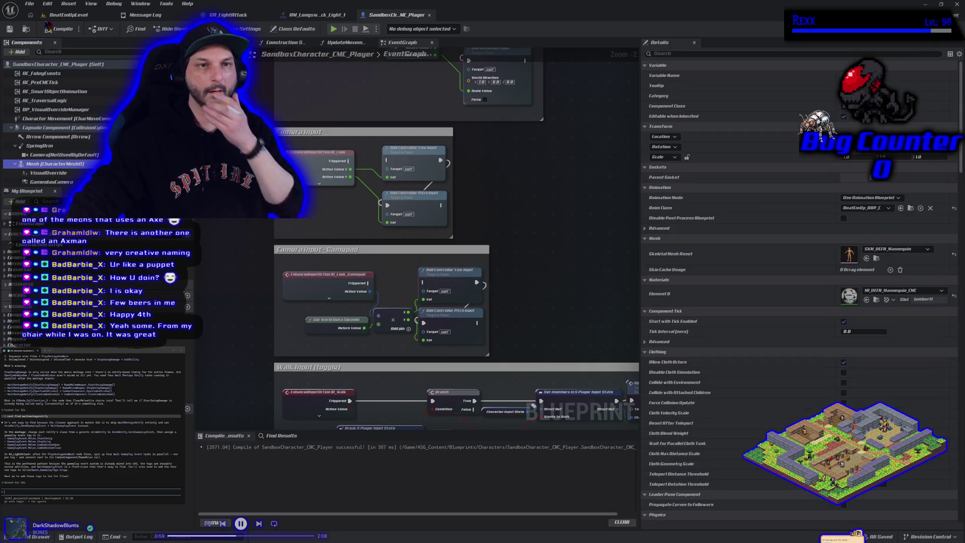
pyautogui.click(63, 14)
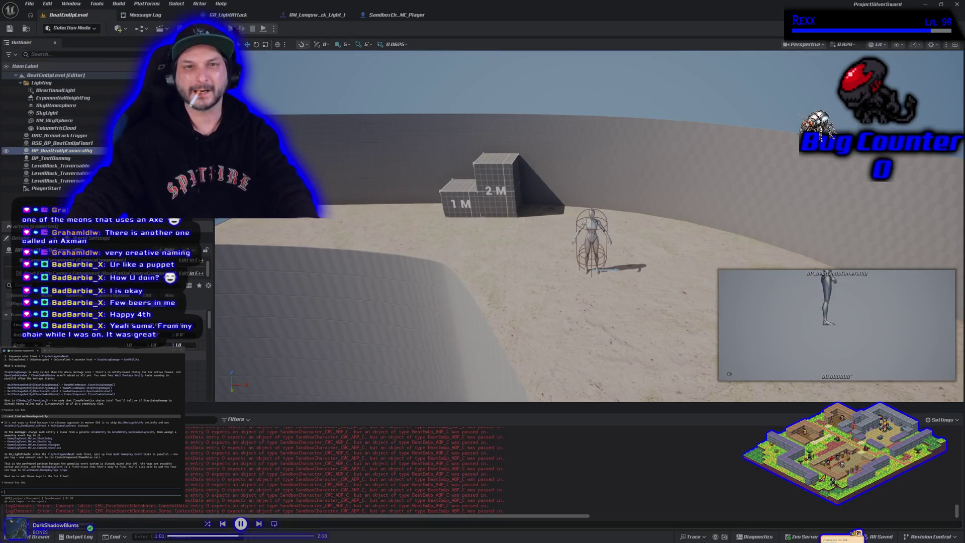
# - Play-test the level, moving the character with D, then stop and go back to the player blueprint
pyautogui.hotkey('alt', 'p')
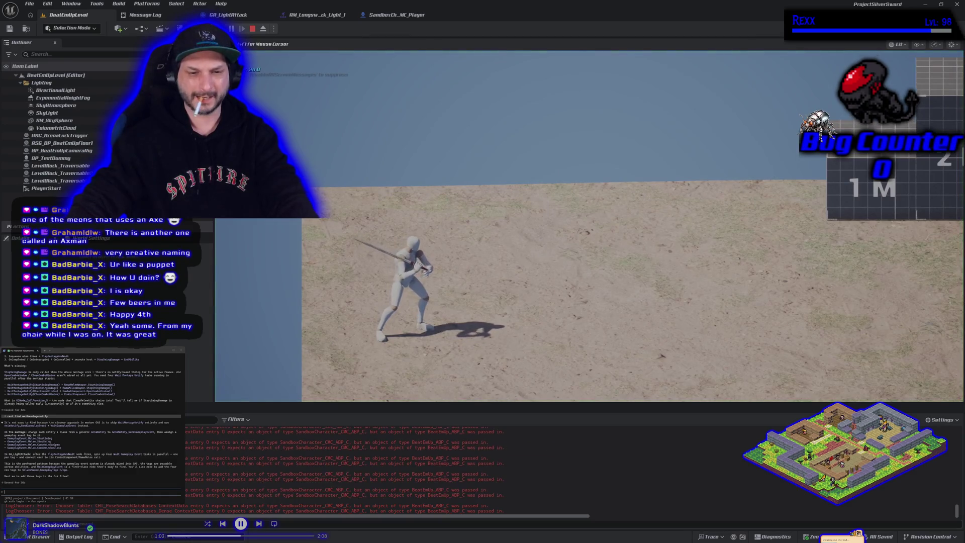
pyautogui.press('d')
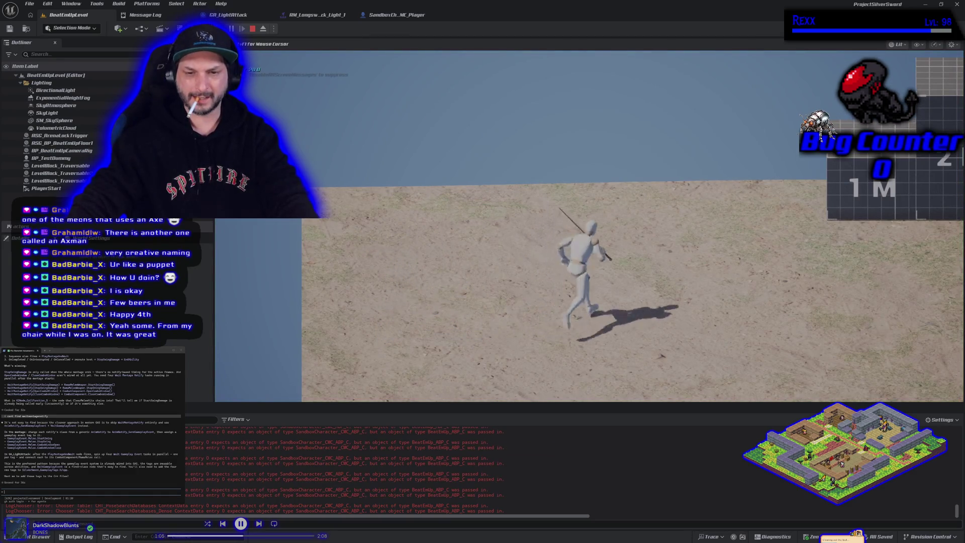
pyautogui.press('Escape')
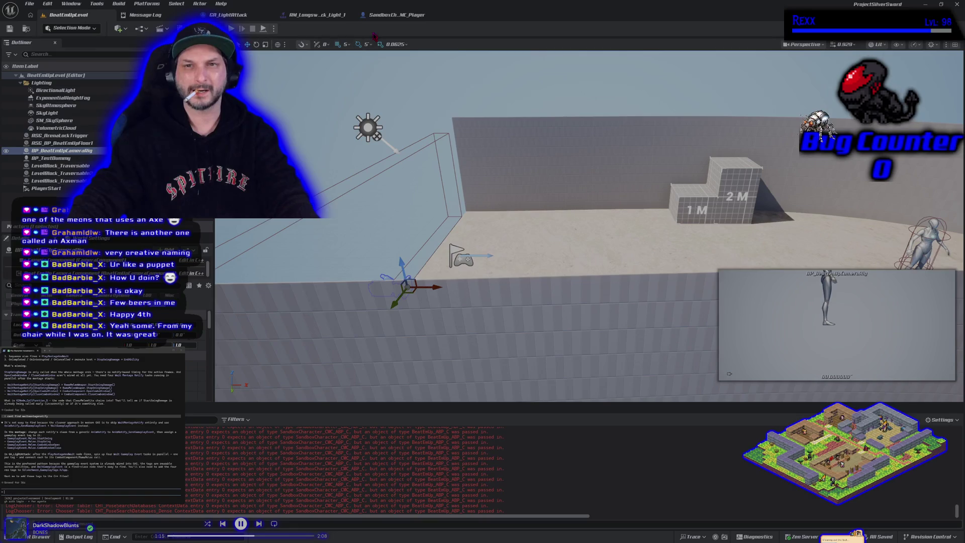
pyautogui.click(395, 15)
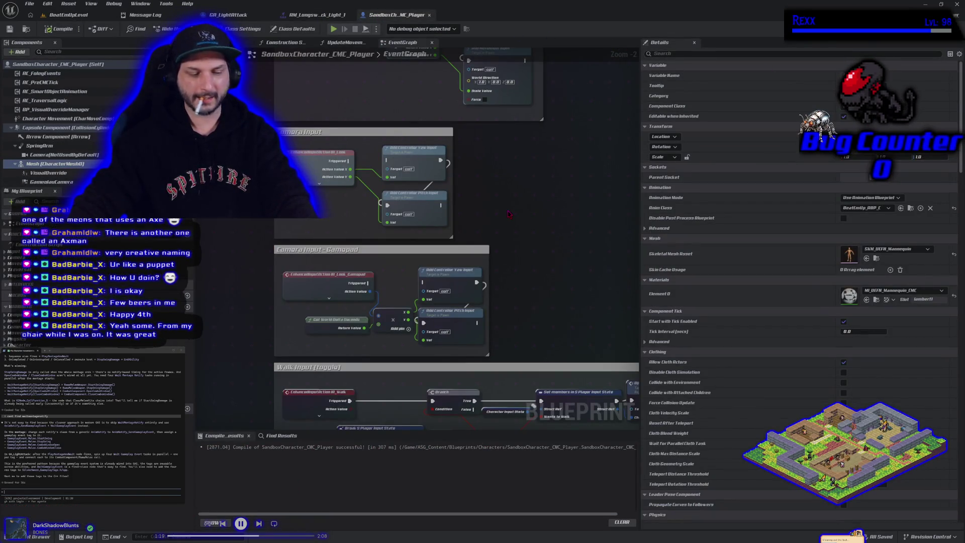
# - Undo the mesh Anim Class change and save SandboxCharacter_CMC_Player
pyautogui.hotkey('ctrl', 'z')
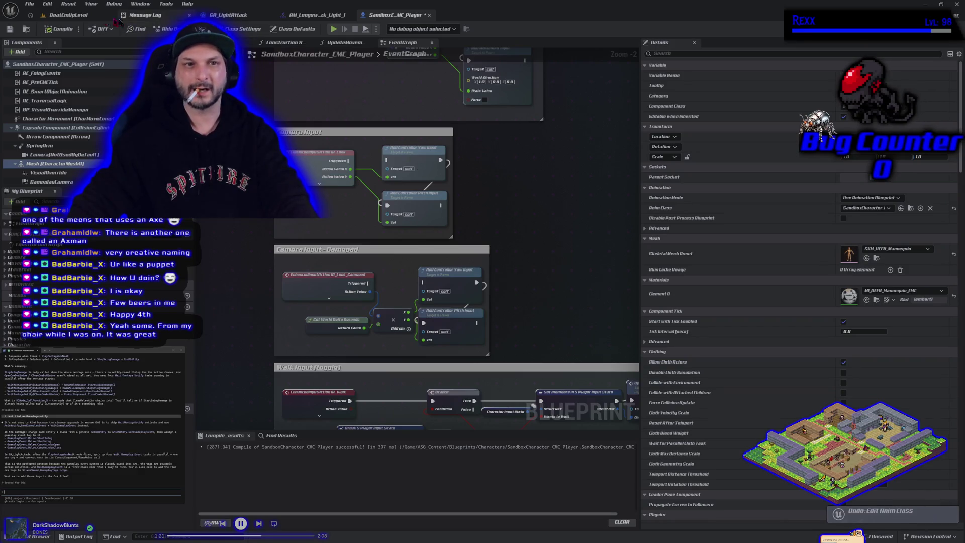
pyautogui.click(10, 29)
pyautogui.click(66, 15)
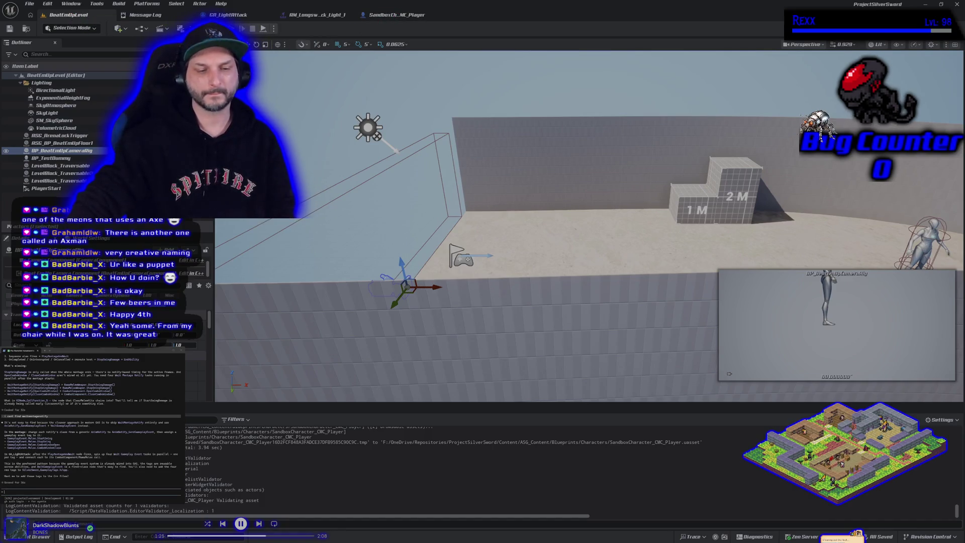
# - Browse the Content Drawer to the Blueprints folder and open SandboxCharacter_CMC_ABP
pyautogui.click(40, 536)
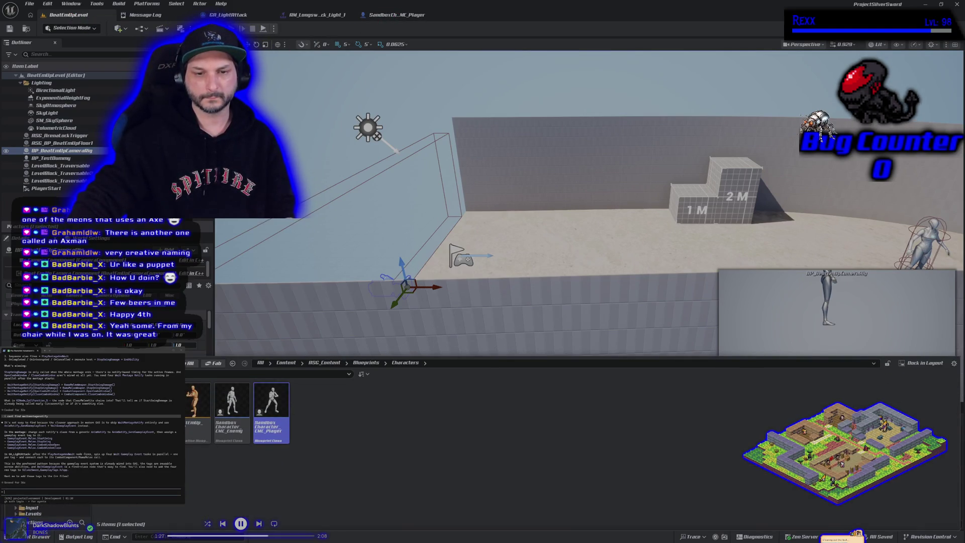
pyautogui.scroll(-3, 41, 510)
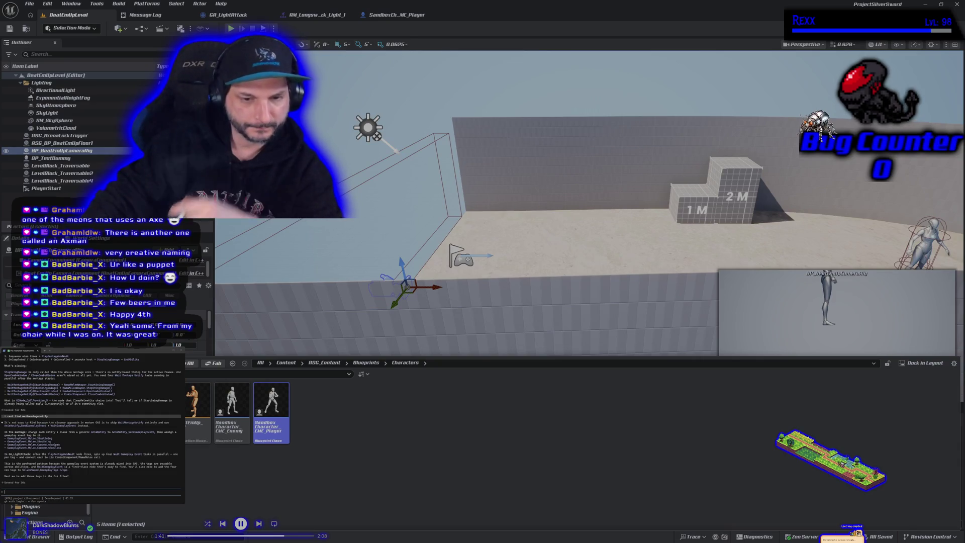
pyautogui.hotkey('alt', 'Left')
pyautogui.doubleClick(774, 421)
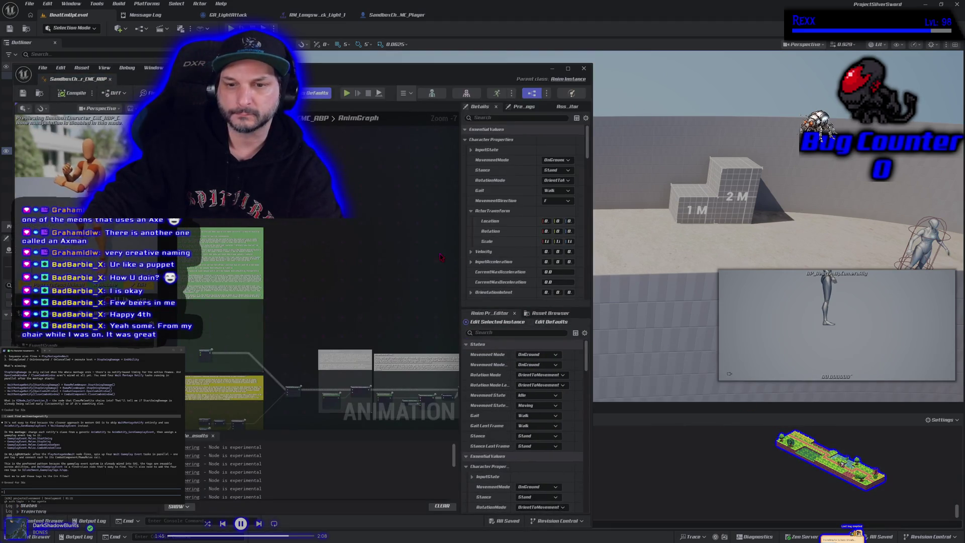
# - Dock the SandboxCharacter_CMC_ABP editor into the main window, then bring up GA_LightAttack's graph
pyautogui.moveTo(78, 79)
pyautogui.mouseDown()
pyautogui.moveTo(366, 125)
pyautogui.moveTo(401, 122)
pyautogui.mouseUp()
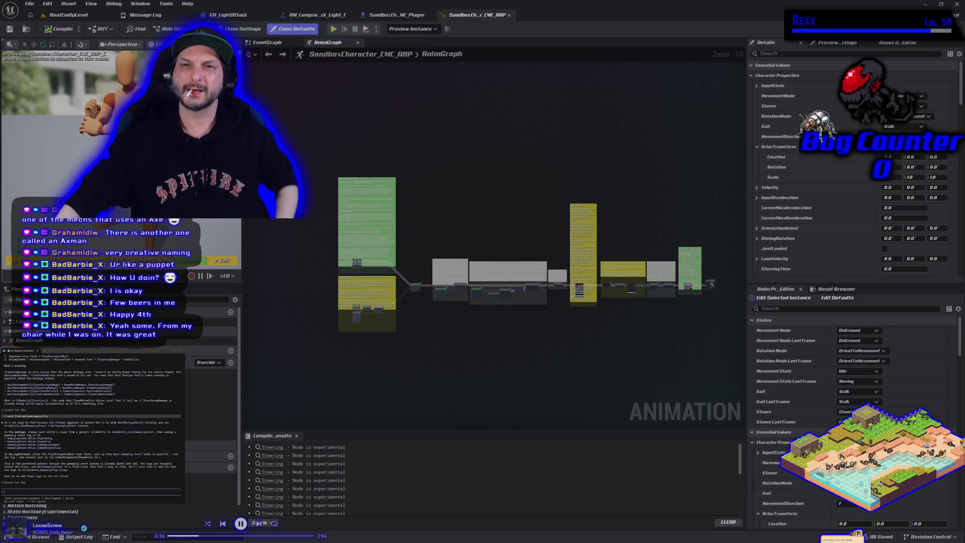
pyautogui.click(325, 17)
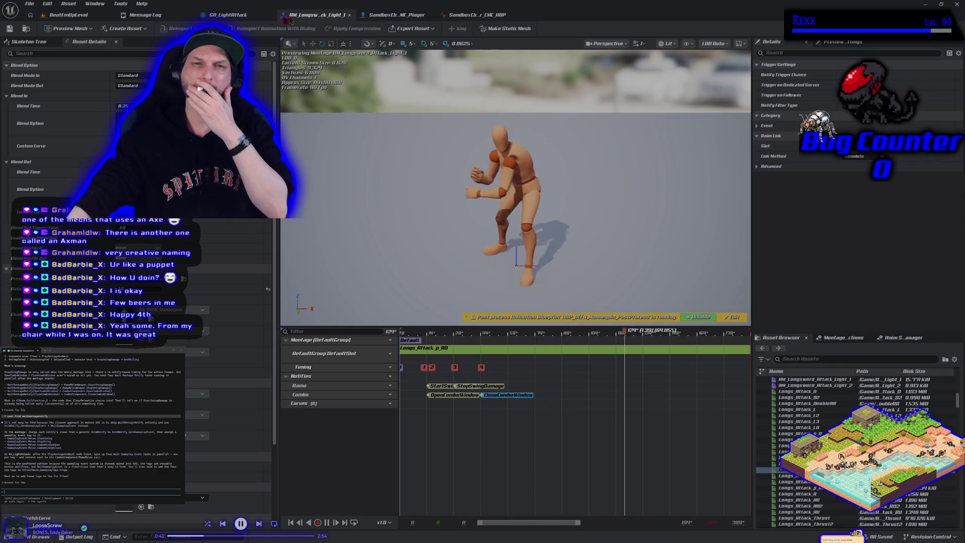
pyautogui.click(244, 16)
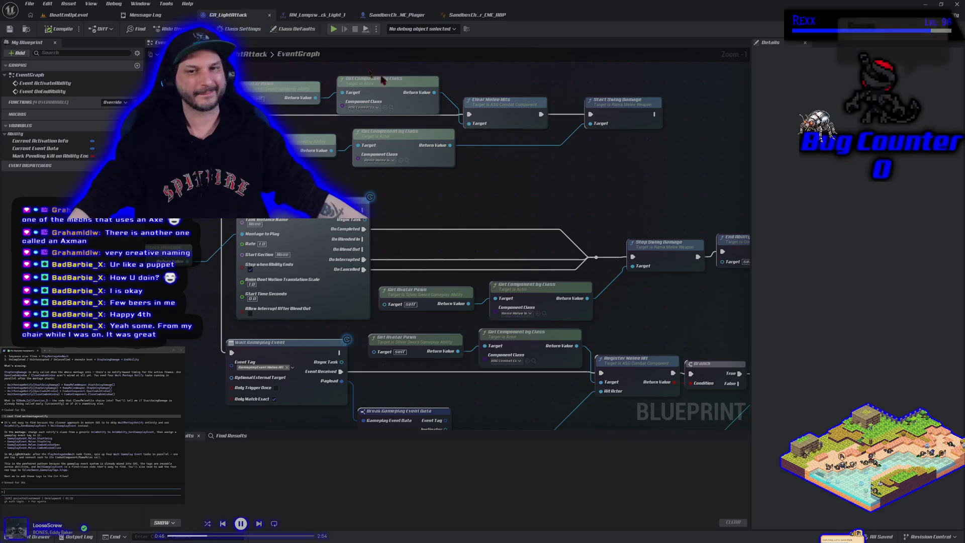
# - Zoom out over the GA_LightAttack EventGraph and ask the assistant 'why not just use the notifies in a…'
pyautogui.scroll(-4, 473, 201)
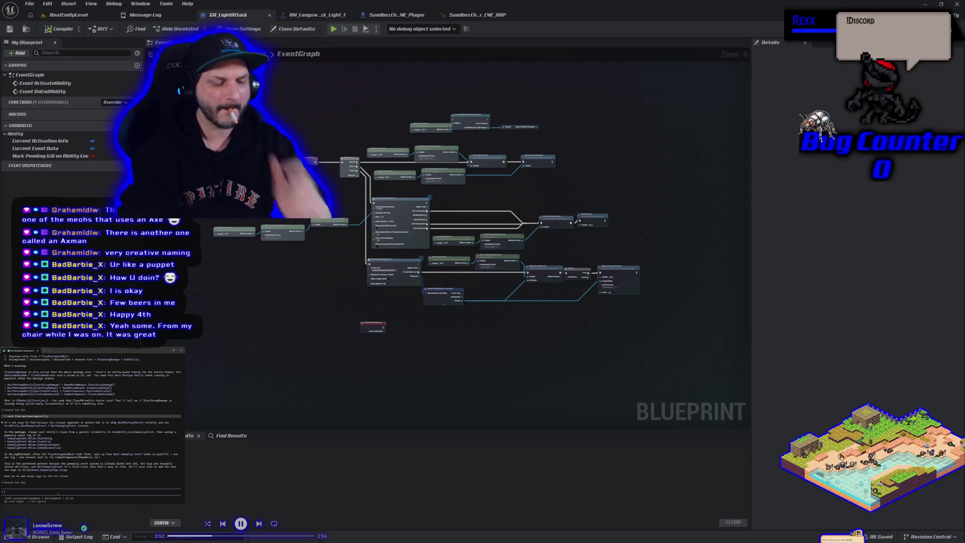
pyautogui.write('why not just use the')
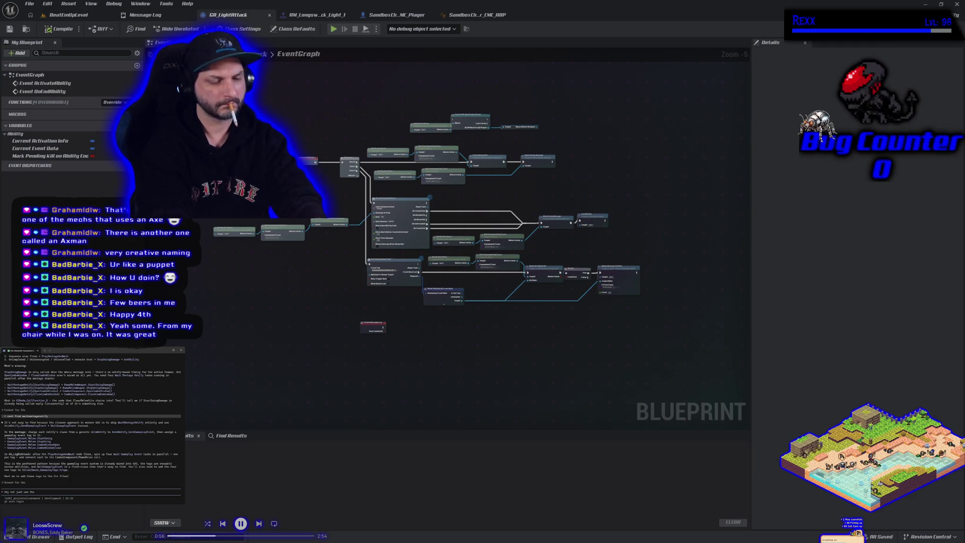
pyautogui.write(' notifies in a')
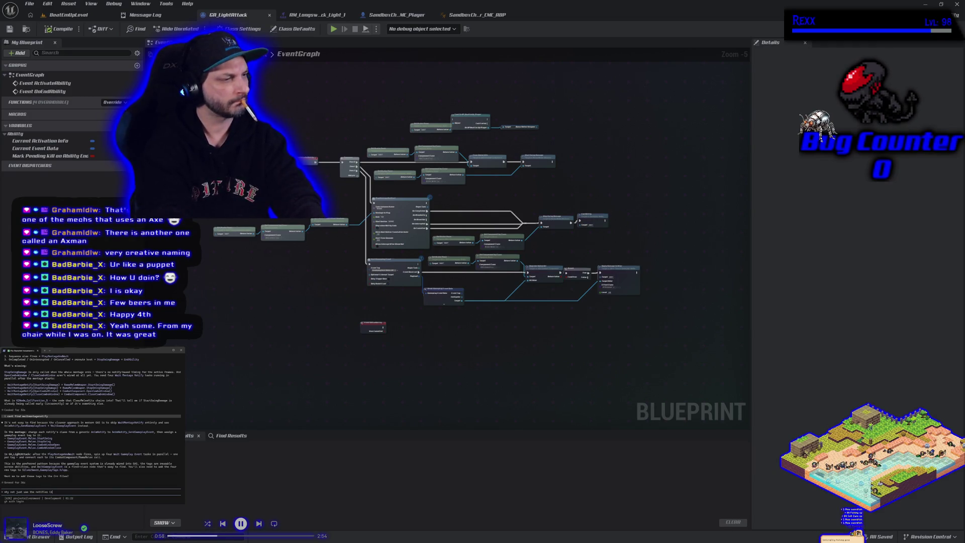
pyautogui.press('BackSpace')
pyautogui.write('the data tg')
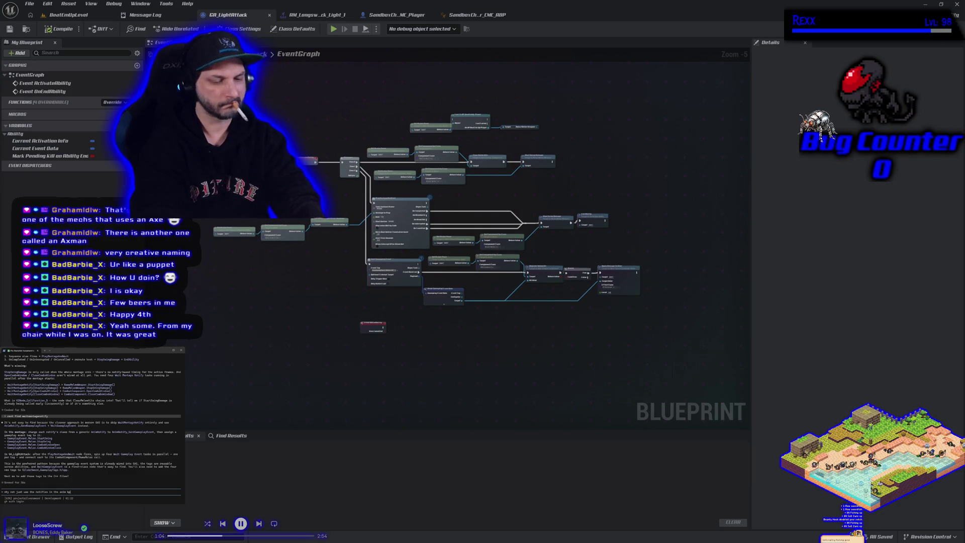
pyautogui.press('Return')
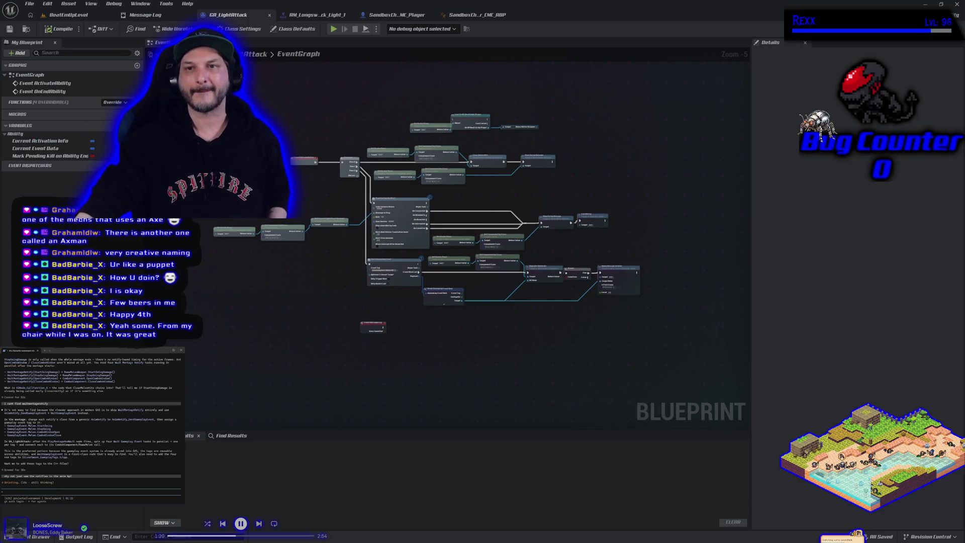
pyautogui.click(476, 15)
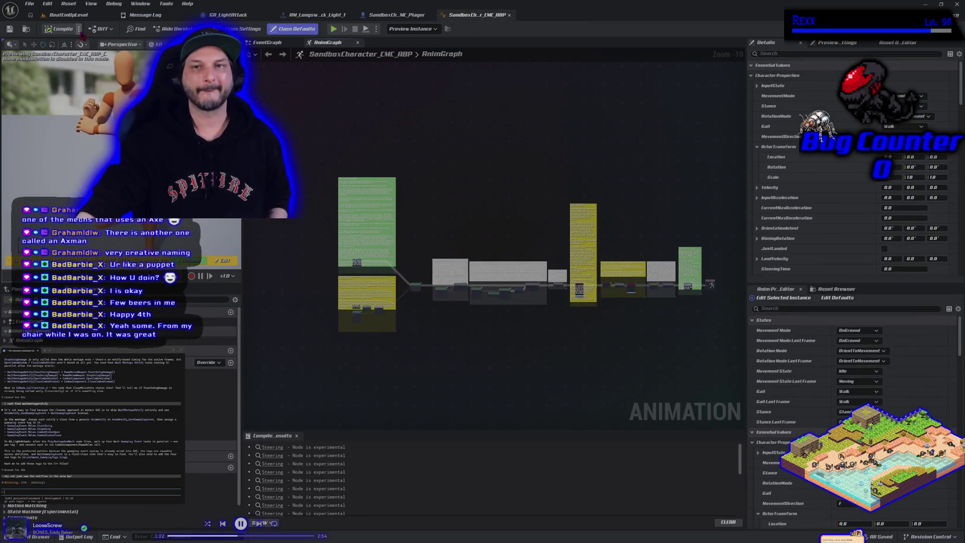
# - Create a child anim blueprint of SandboxCharacter_CMC_ABP for the SK_UEFN_Mannequin skeleton
pyautogui.click(27, 30)
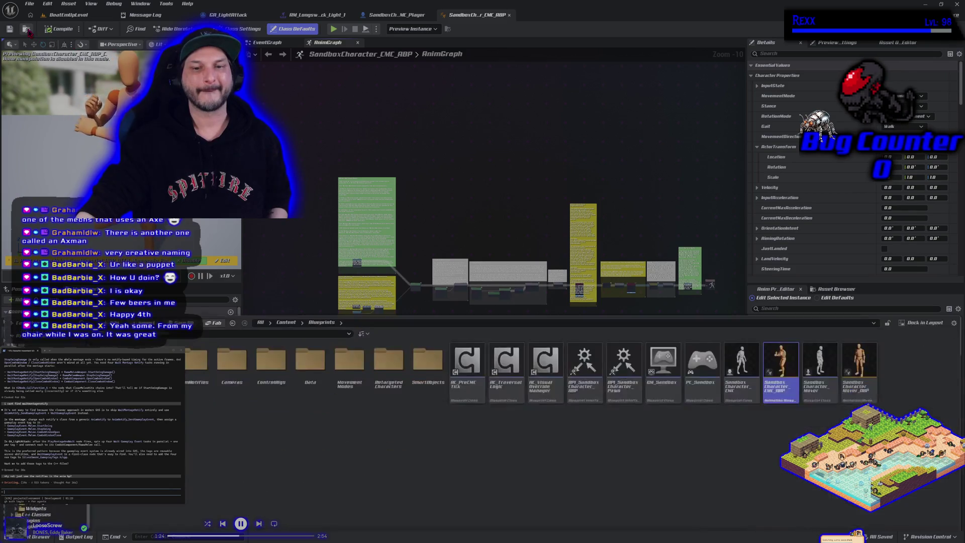
pyautogui.rightClick(780, 380)
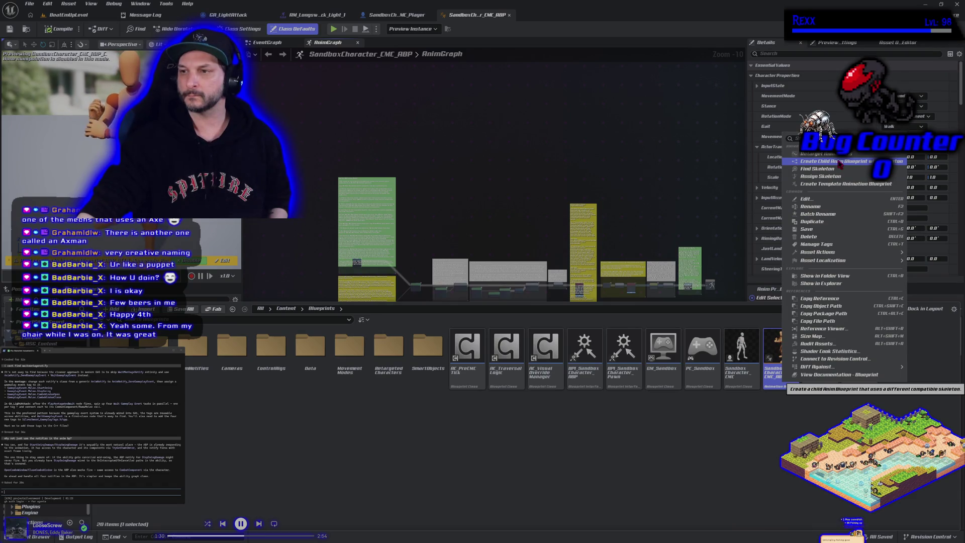
pyautogui.click(838, 162)
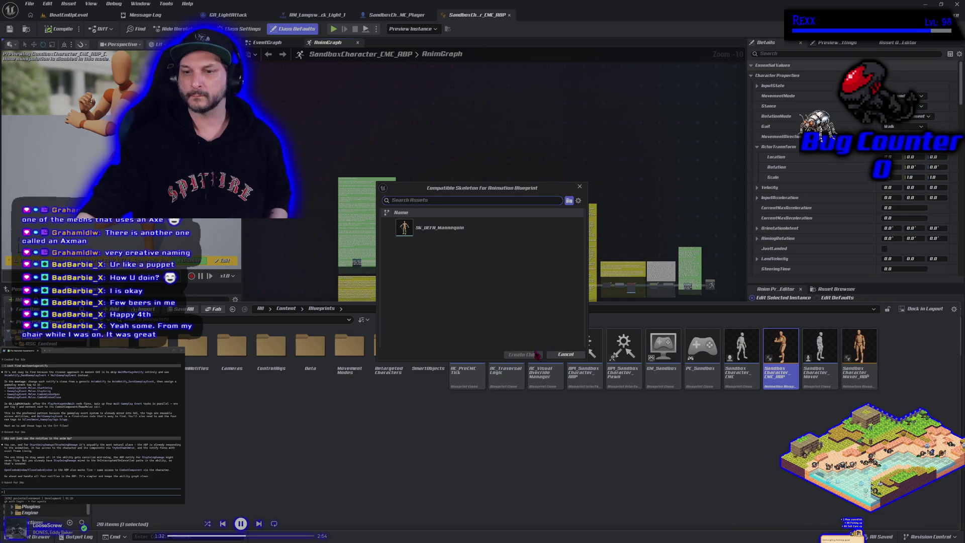
pyautogui.click(442, 229)
pyautogui.click(522, 354)
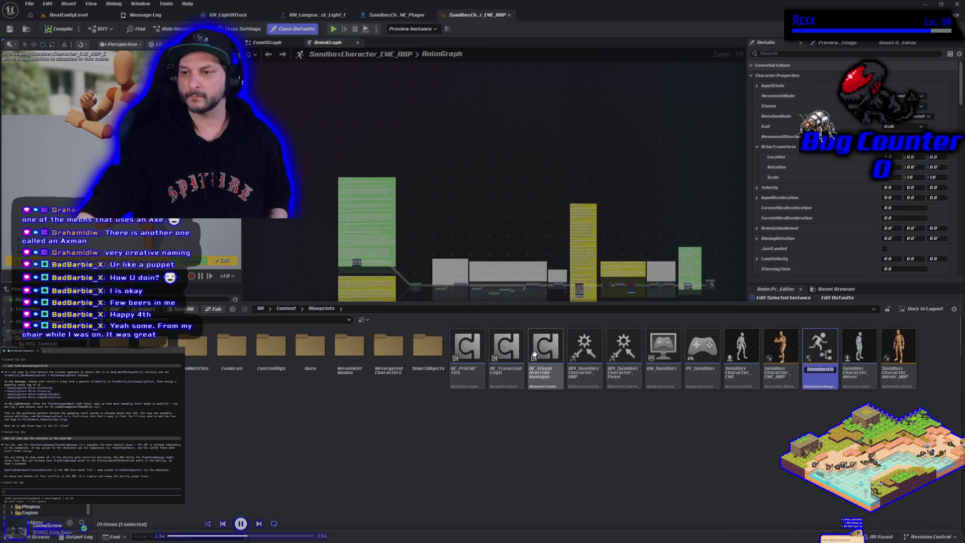
pyautogui.press('Return')
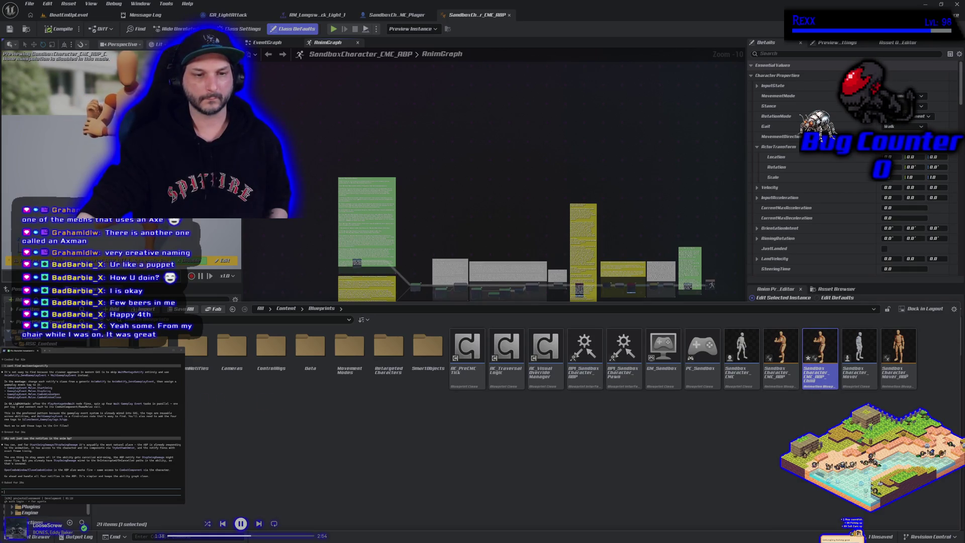
# - Move SandboxCharacter_CMC_ABP_Child into the Characters folder and open it
pyautogui.moveTo(819, 352); pyautogui.dragTo(178, 382)
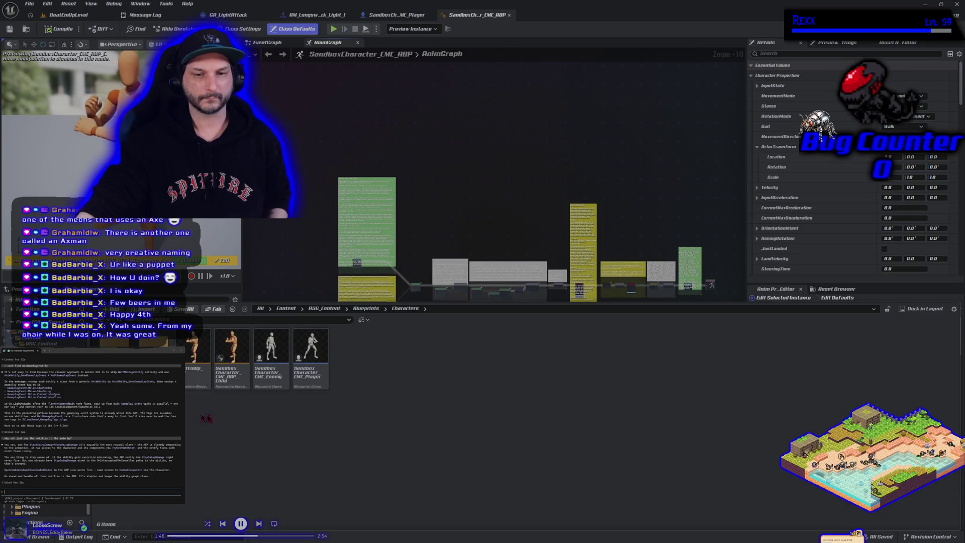
pyautogui.click(231, 385)
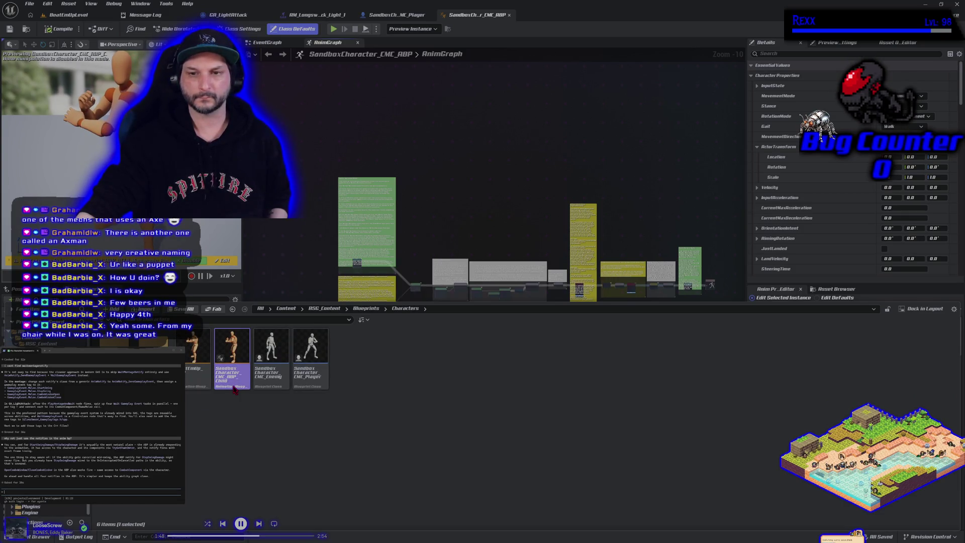
pyautogui.doubleClick(232, 386)
pyautogui.doubleClick(519, 245)
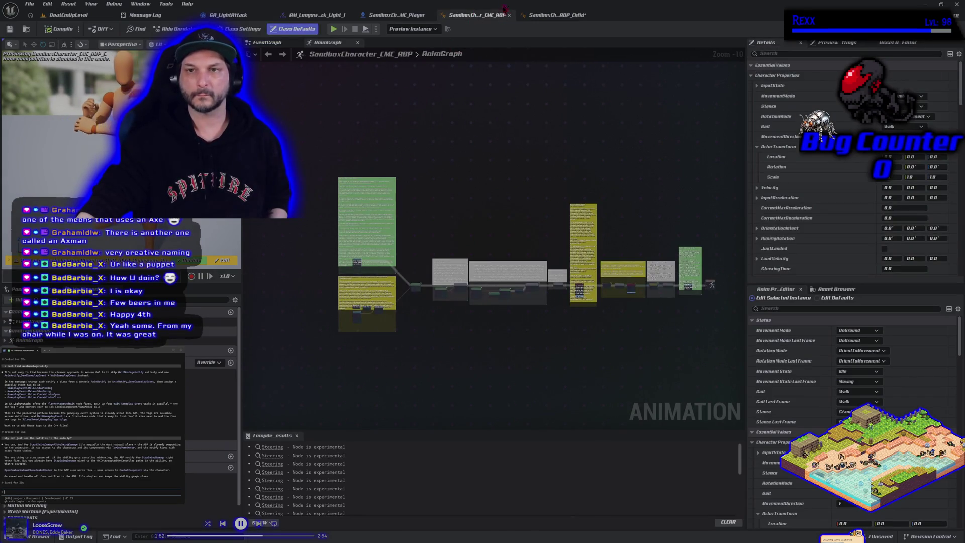
# - Assign SandboxCharacter_CMC_ABP_Child as the player mesh's Anim Class, then compile and save the blueprint
pyautogui.click(555, 14)
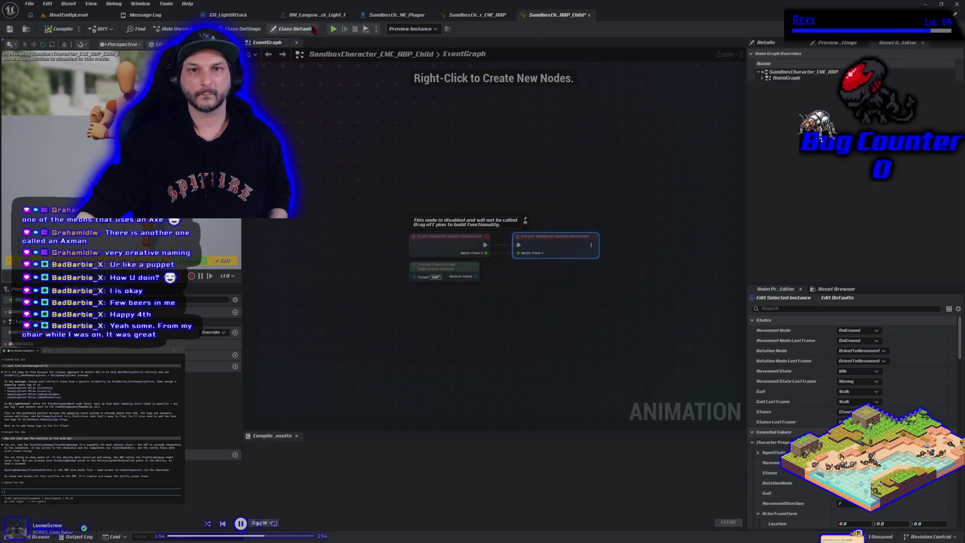
pyautogui.click(397, 15)
pyautogui.click(854, 106)
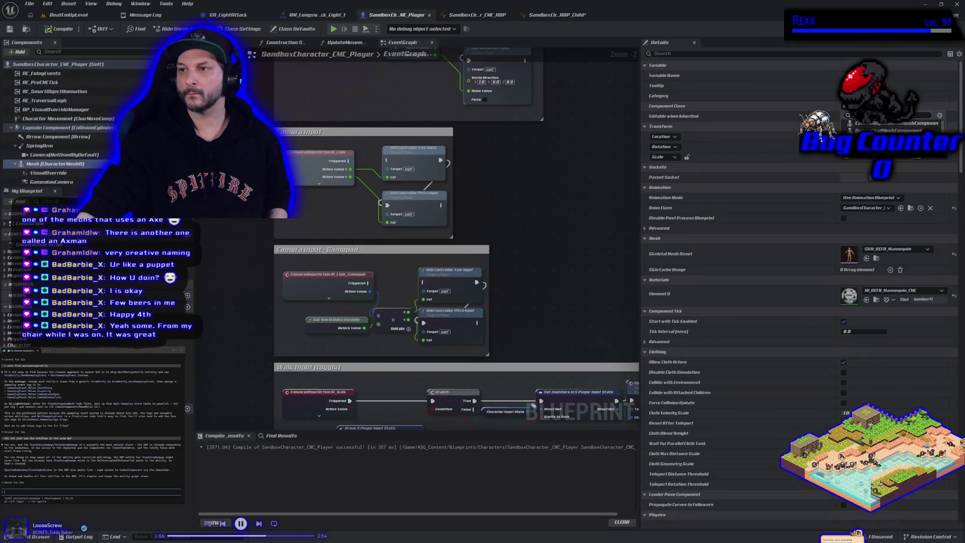
pyautogui.click(886, 208)
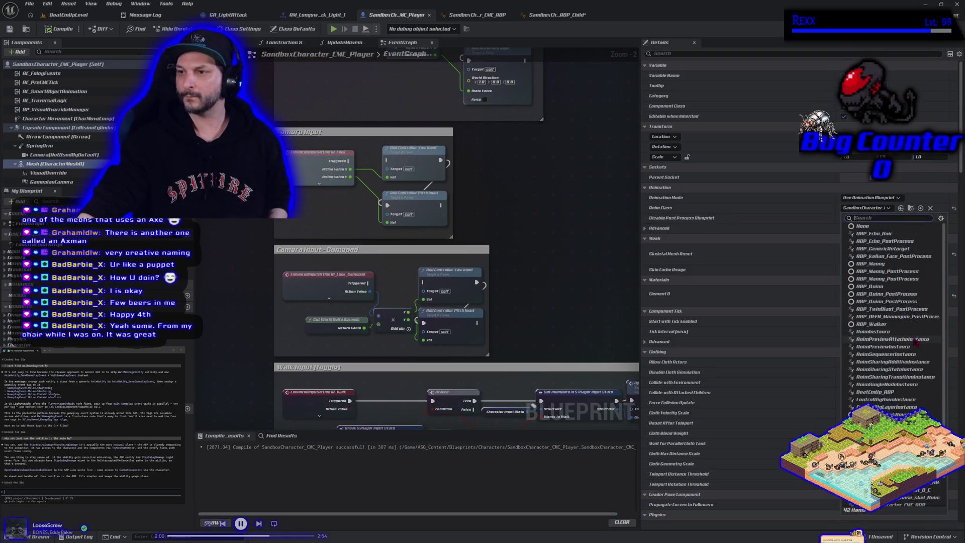
pyautogui.scroll(-2, 906, 397)
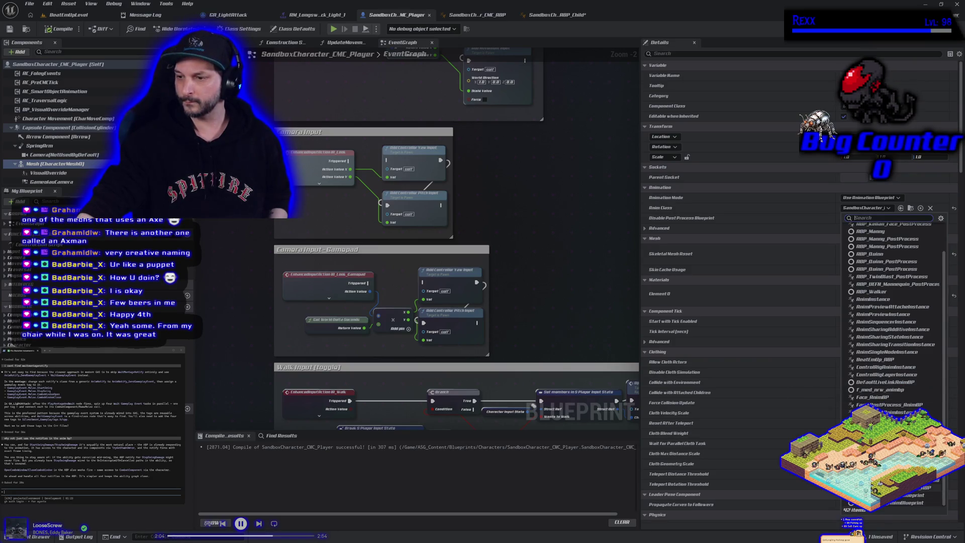
pyautogui.click(904, 489)
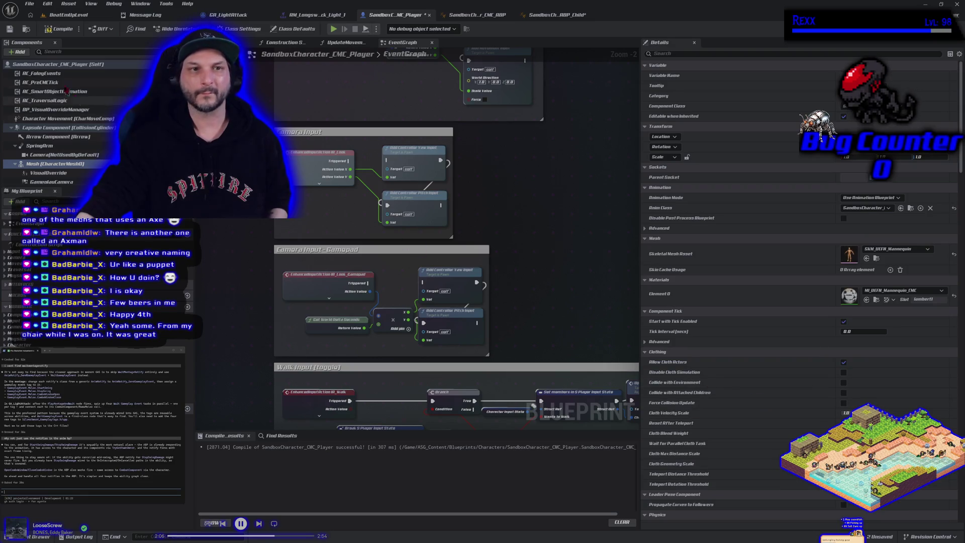
pyautogui.click(44, 30)
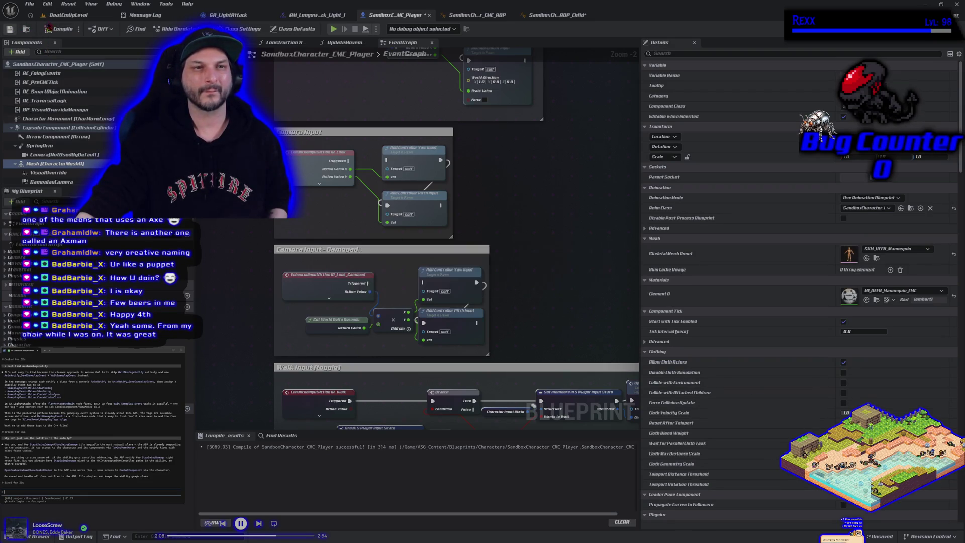
pyautogui.click(9, 29)
pyautogui.click(68, 15)
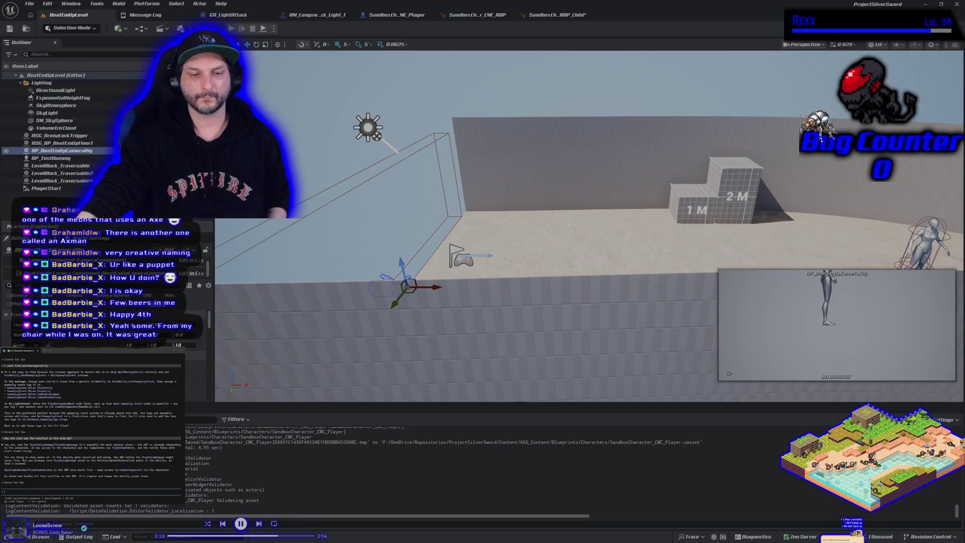
# - Run a quick play-in-editor test of BeatEmUpLevel and stop it
pyautogui.hotkey('alt', 'p')
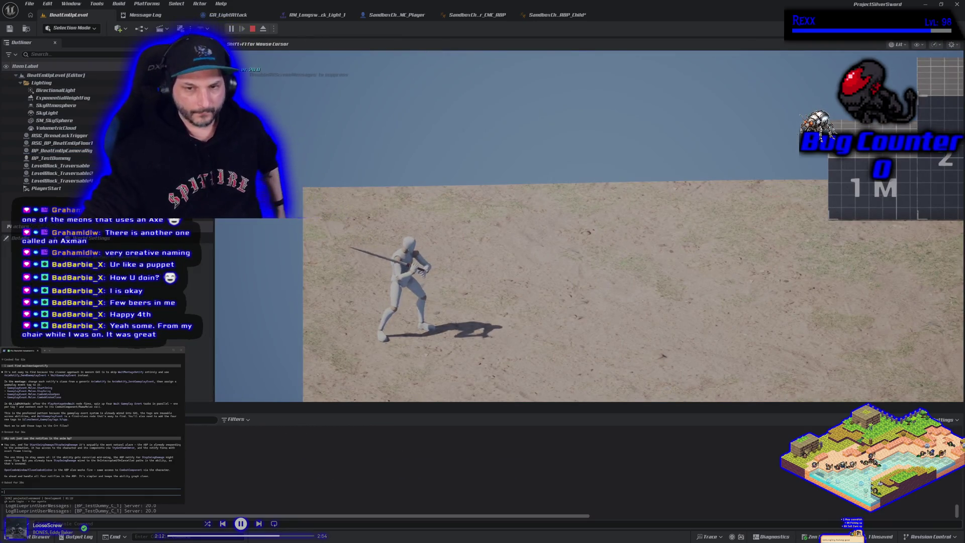
pyautogui.press('Escape')
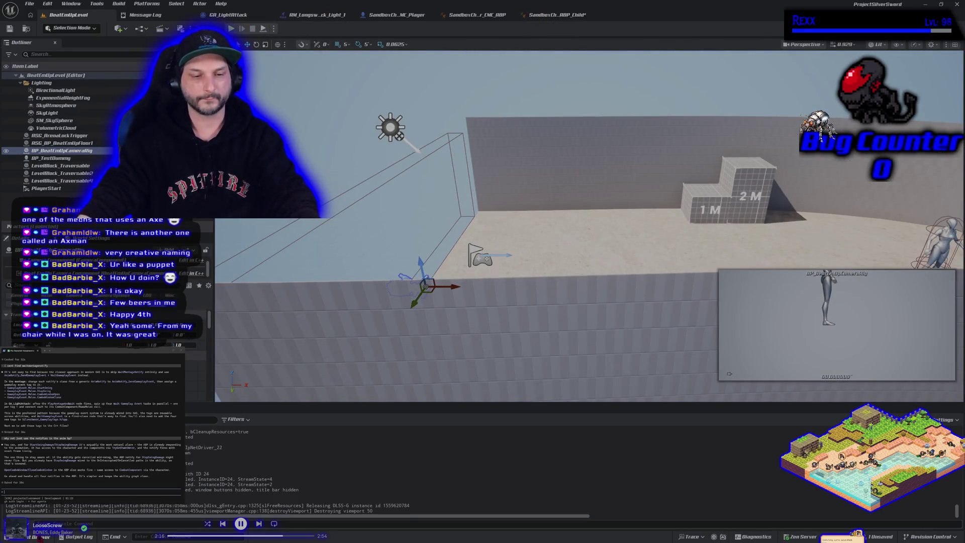
pyautogui.hotkey('ctrl', 'space')
# - Force-delete the old BeatEmUp_ABP anim blueprint
pyautogui.click(196, 435)
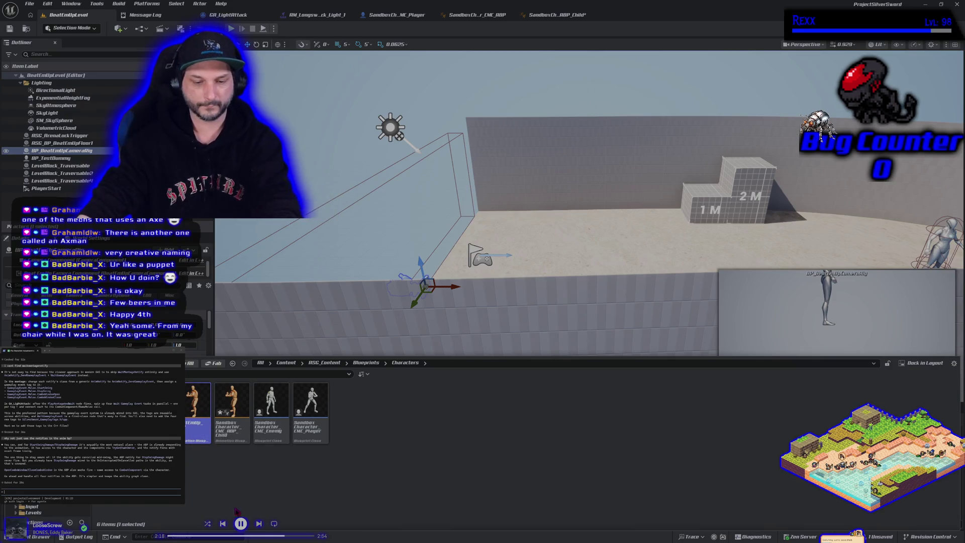
pyautogui.press('Delete')
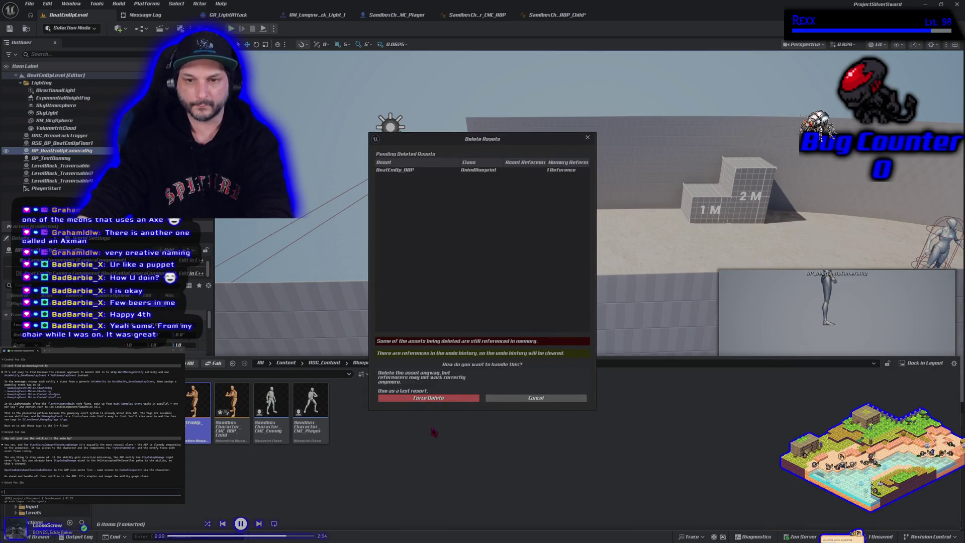
pyautogui.click(431, 398)
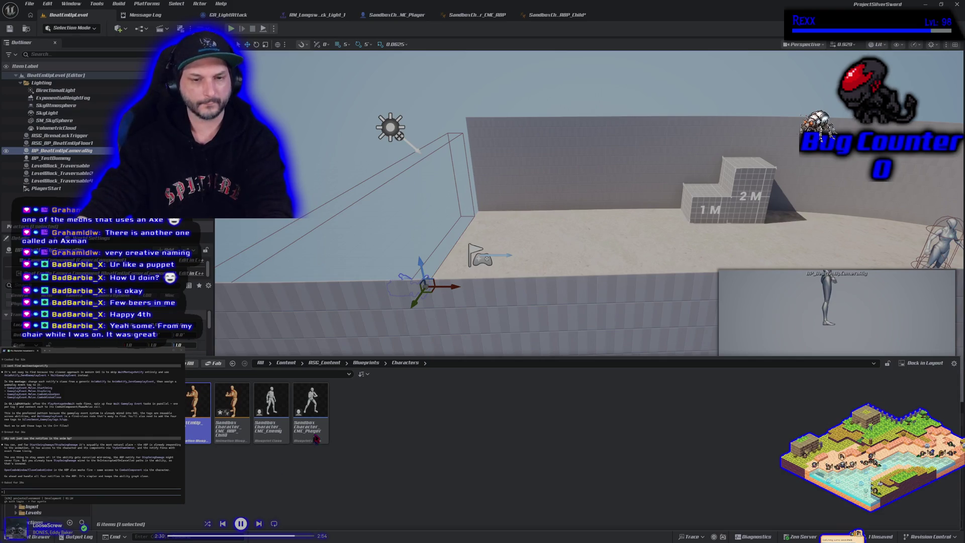
pyautogui.hotkey('ctrl', 'space')
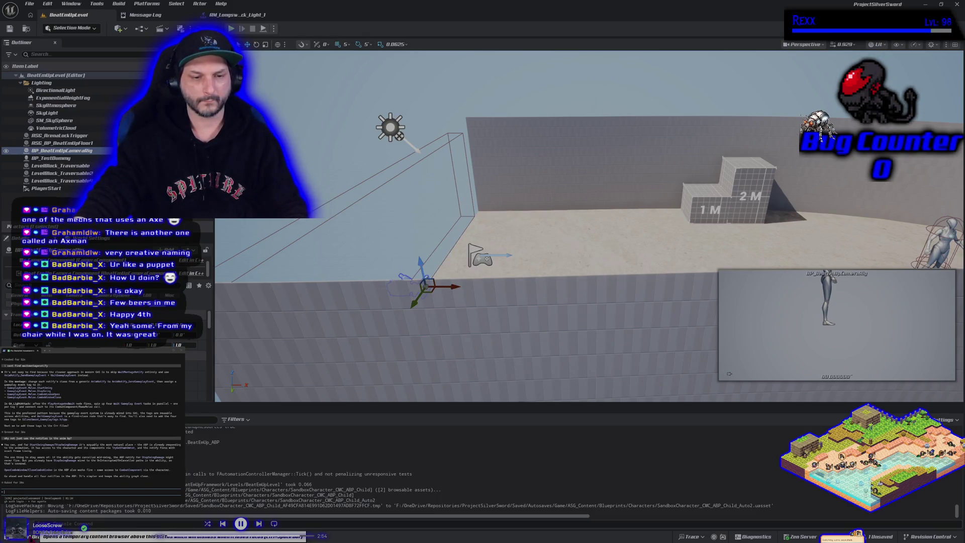
# - Rename the child anim blueprint to ABP_BeatEmUpCharacter and open it
pyautogui.click(25, 536)
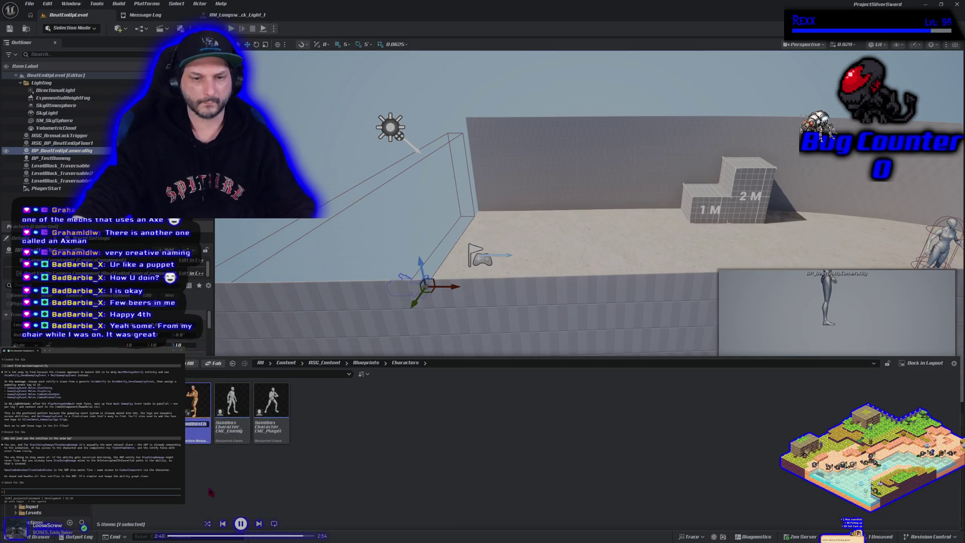
pyautogui.write('ate')
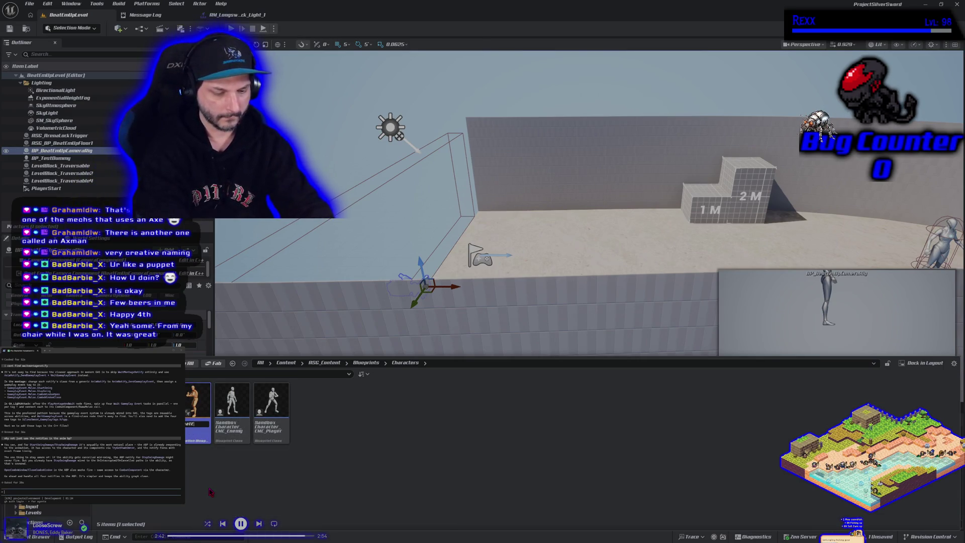
pyautogui.write('En')
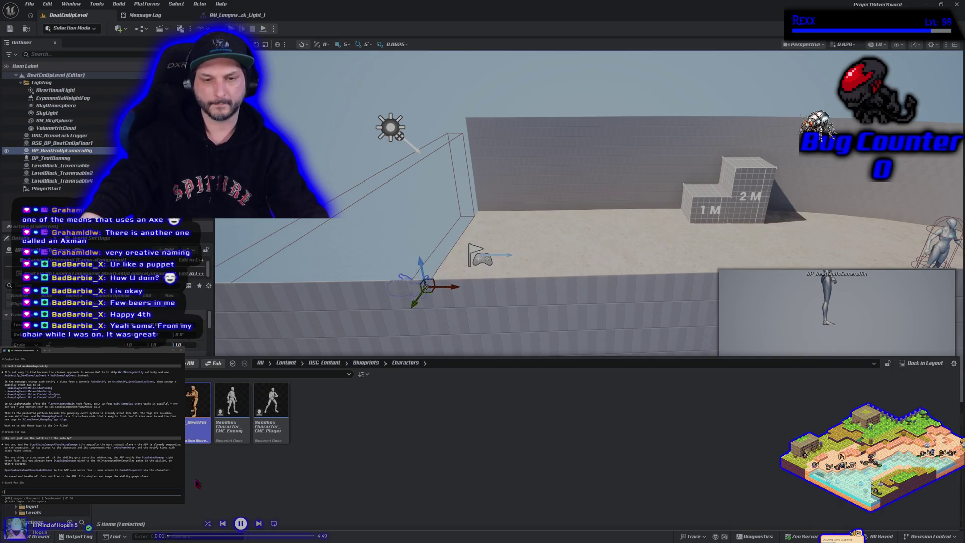
pyautogui.click(187, 428)
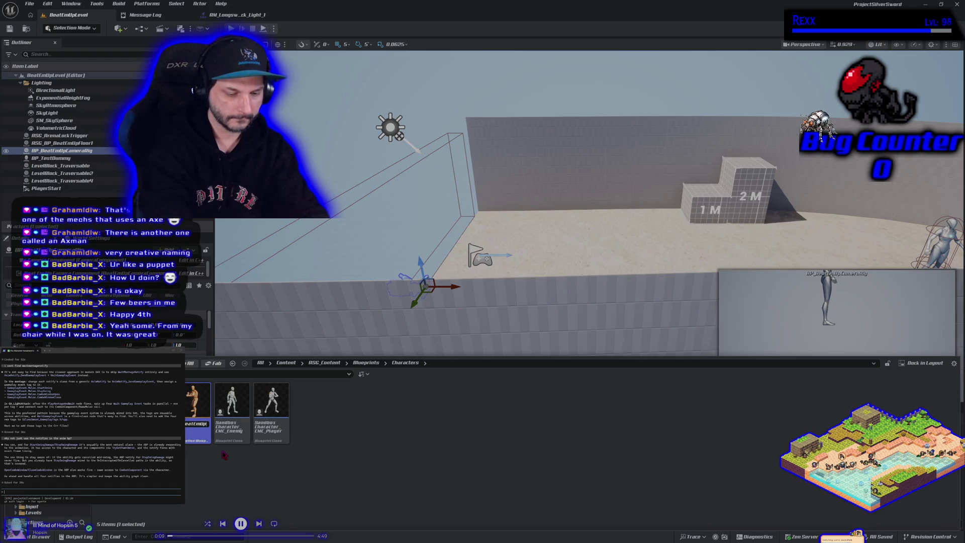
pyautogui.write('_Charact')
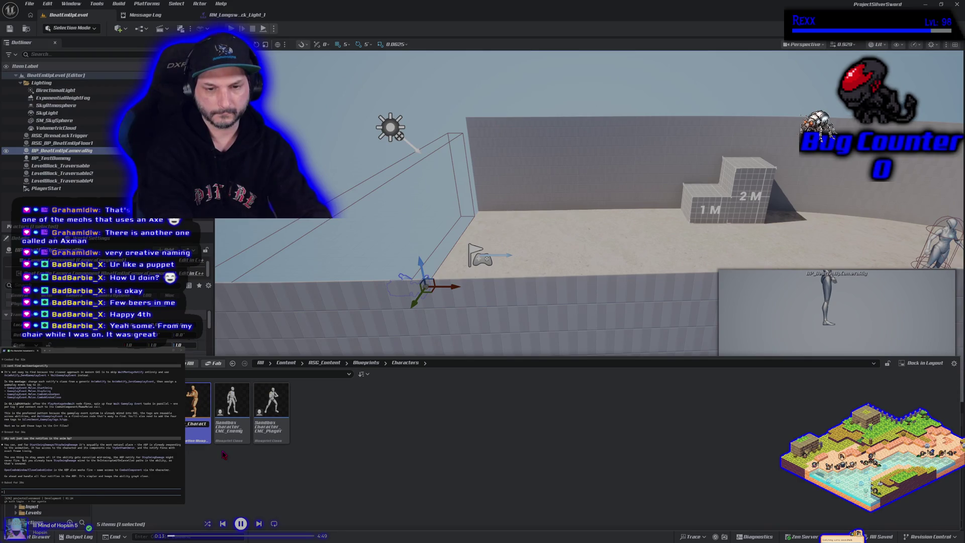
pyautogui.write('Chara')
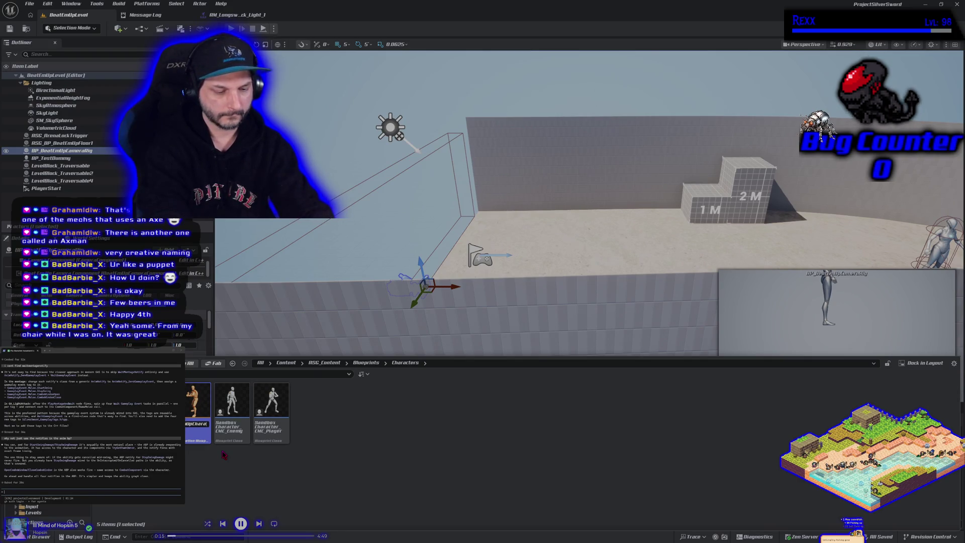
pyautogui.write('r')
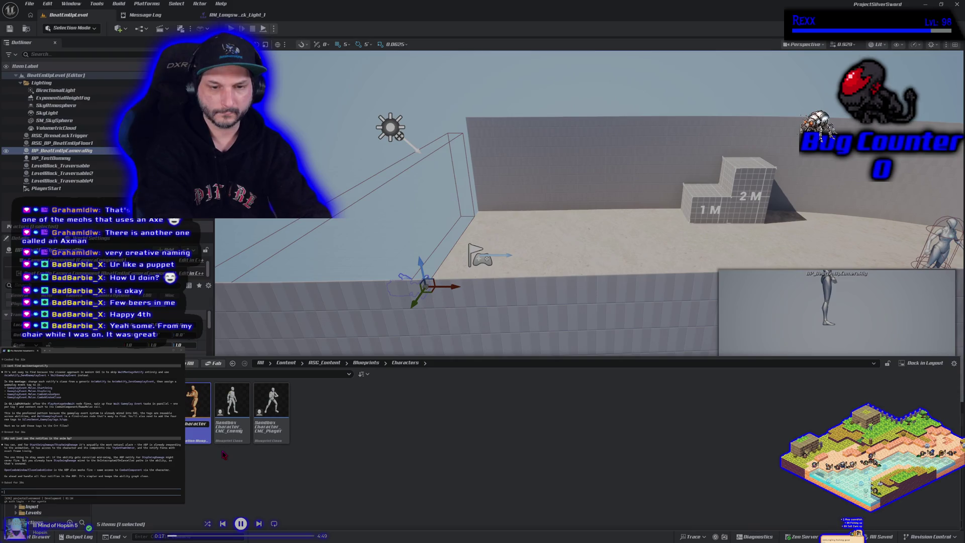
pyautogui.press('Return')
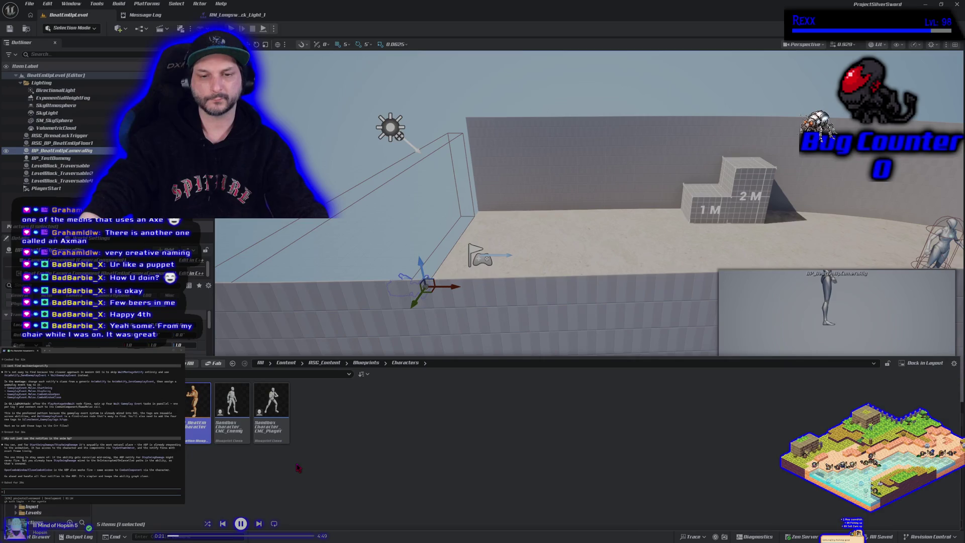
pyautogui.doubleClick(197, 411)
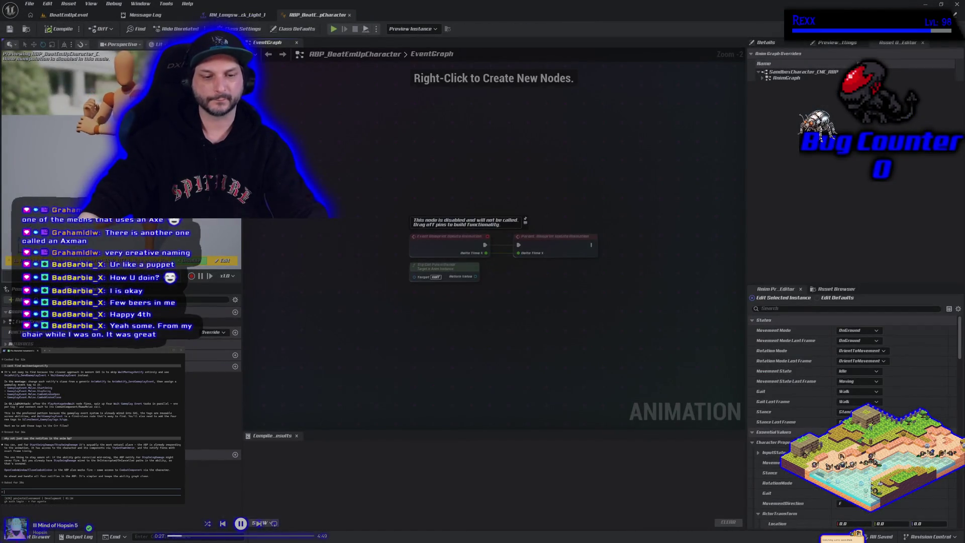
# - Open GA_LightAttack from GAS > GameplayAbilities and view its event graph
pyautogui.hotkey('ctrl', 'space')
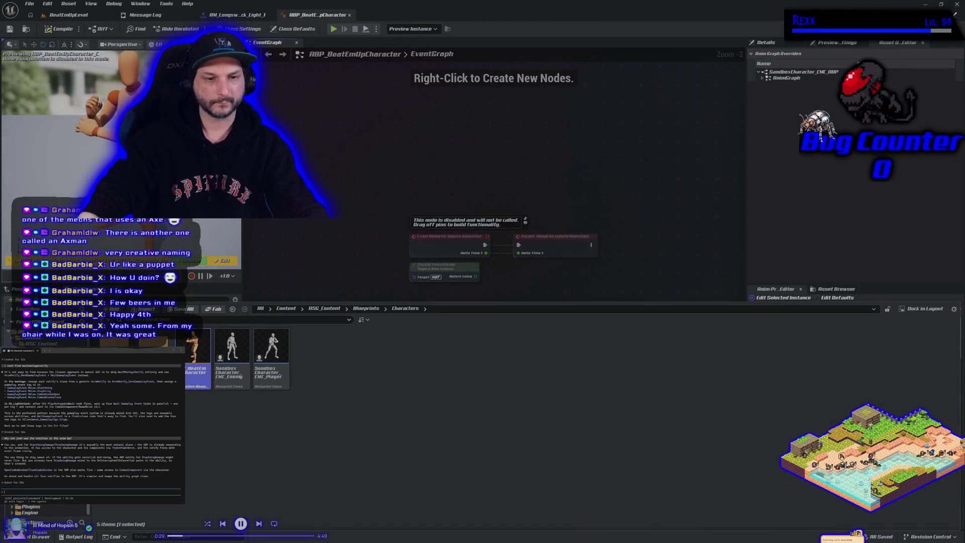
pyautogui.click(50, 331)
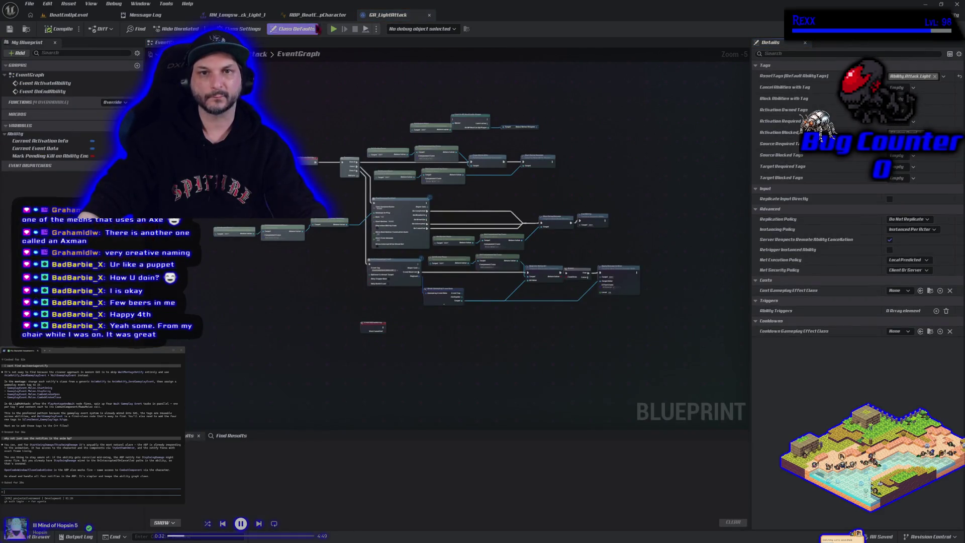
pyautogui.click(317, 14)
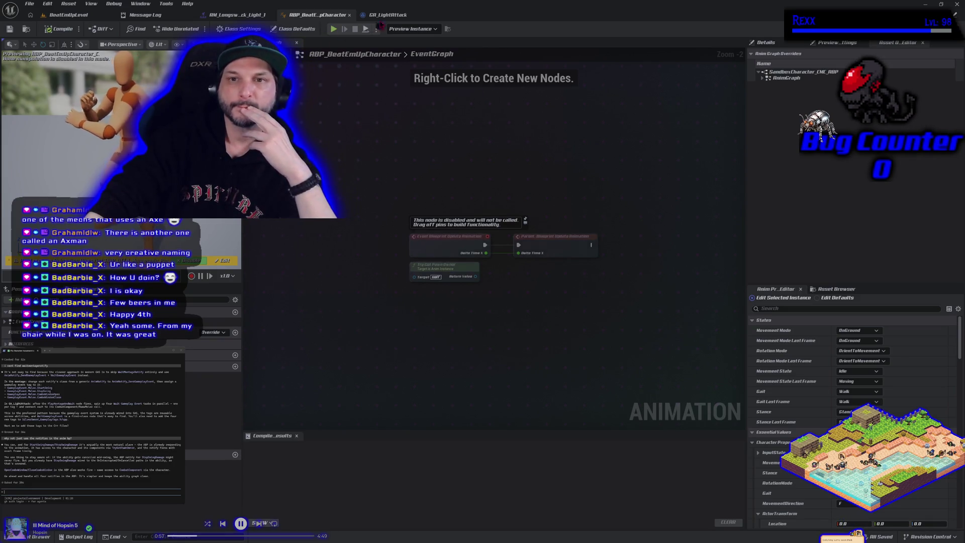
pyautogui.click(399, 16)
pyautogui.scroll(1, 483, 376)
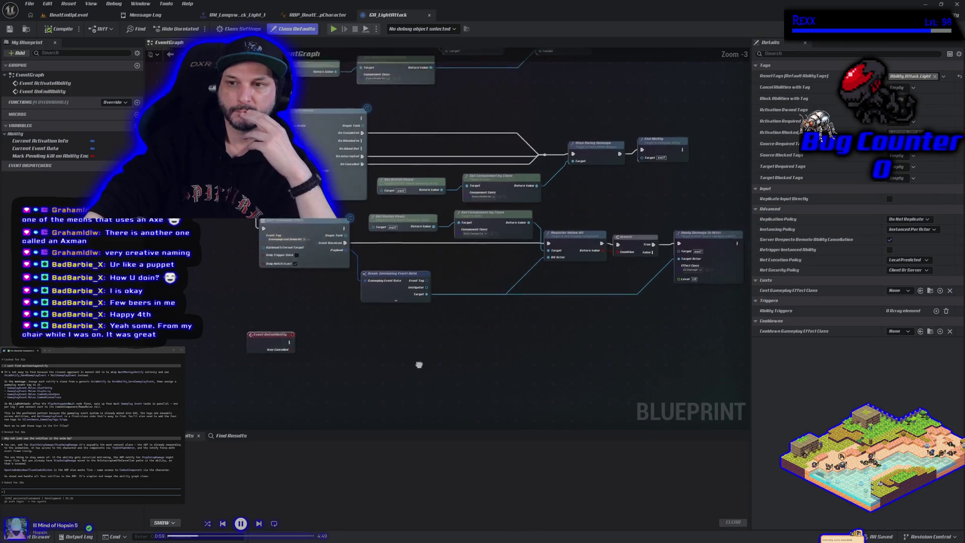
pyautogui.scroll(1, 361, 399)
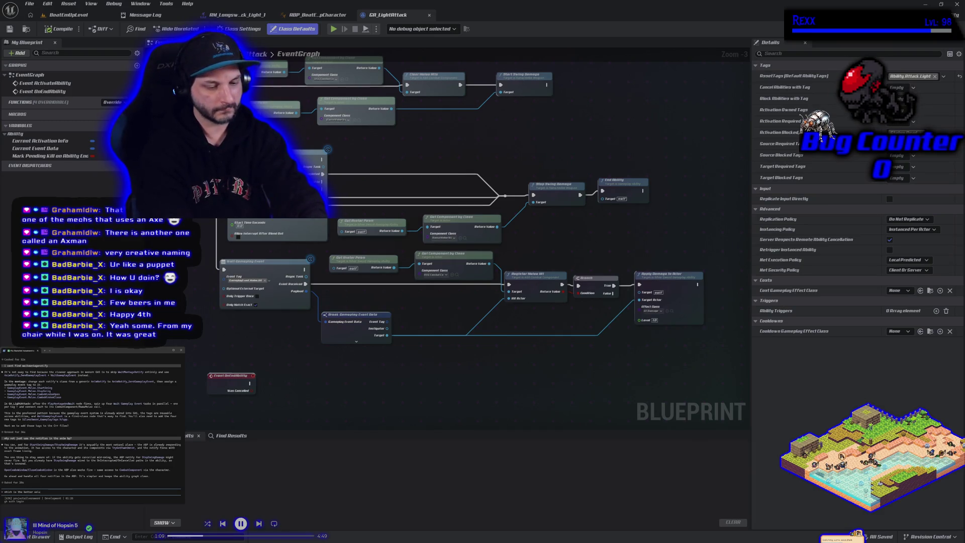
pyautogui.press('Return')
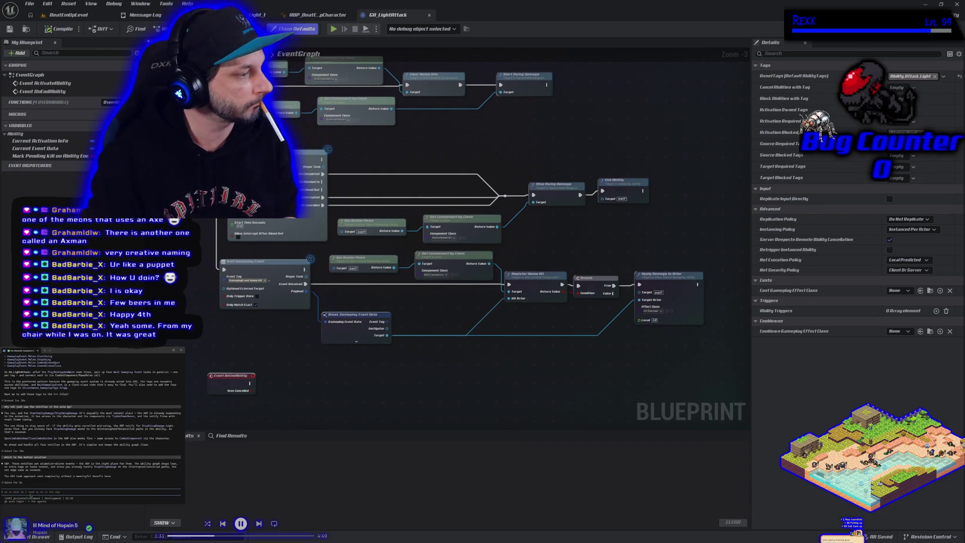
pyautogui.press('Return')
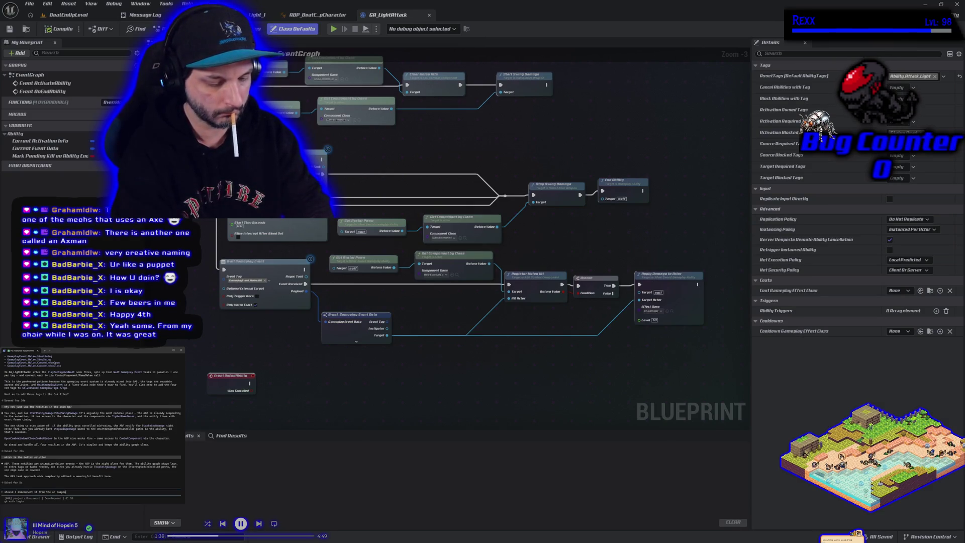
pyautogui.press('Return')
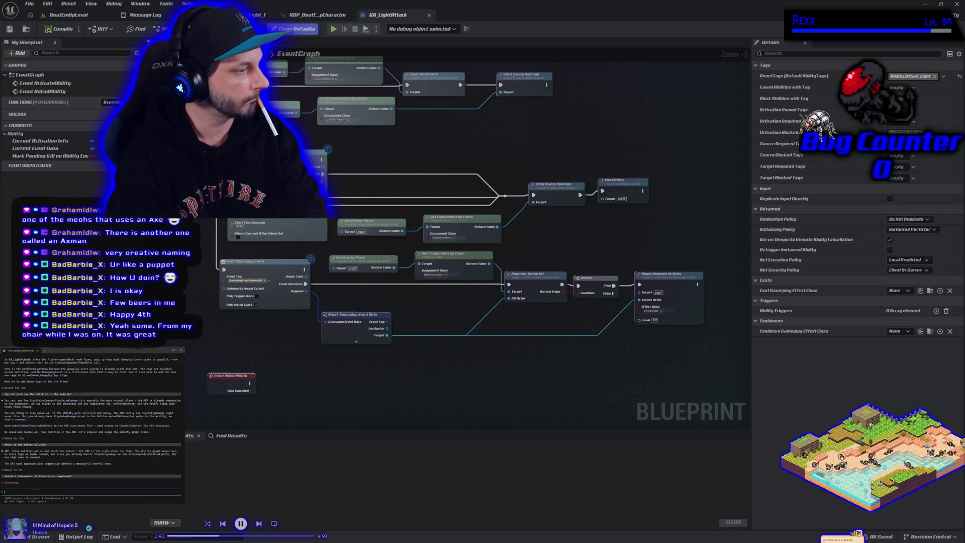
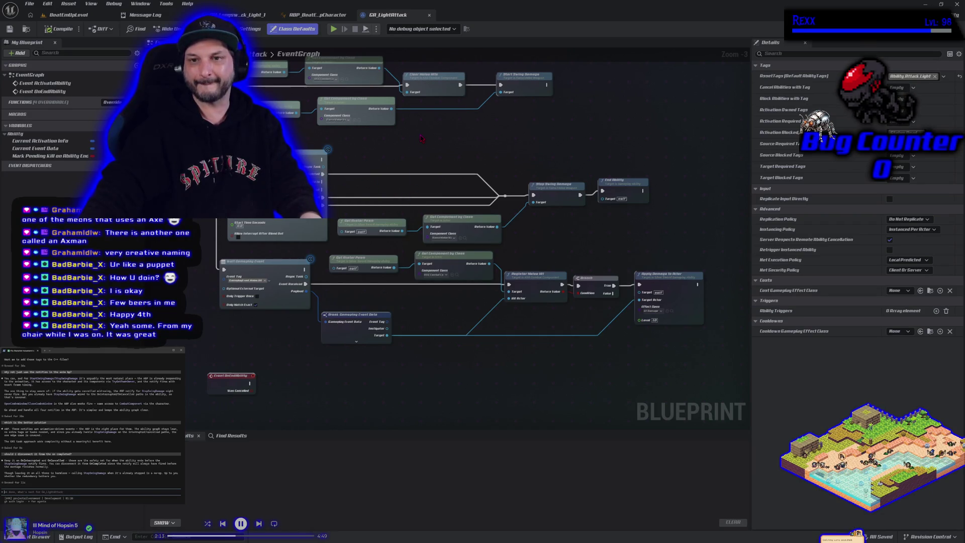
# - Bring the character animation blueprint's editor tab further forward among the open editors
pyautogui.moveTo(421, 138)
pyautogui.mouseDown()
pyautogui.moveTo(457, 162)
pyautogui.moveTo(454, 191)
pyautogui.mouseUp()
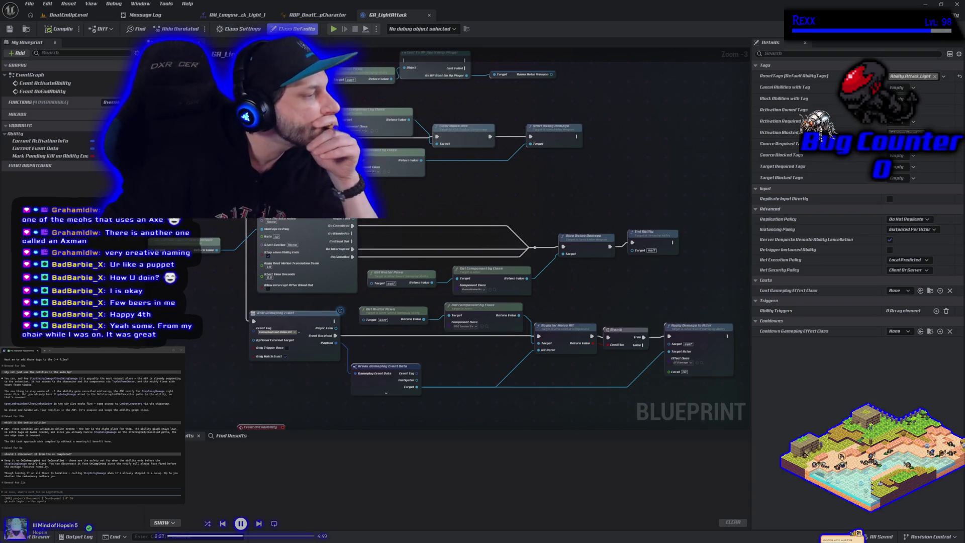
pyautogui.click(317, 16)
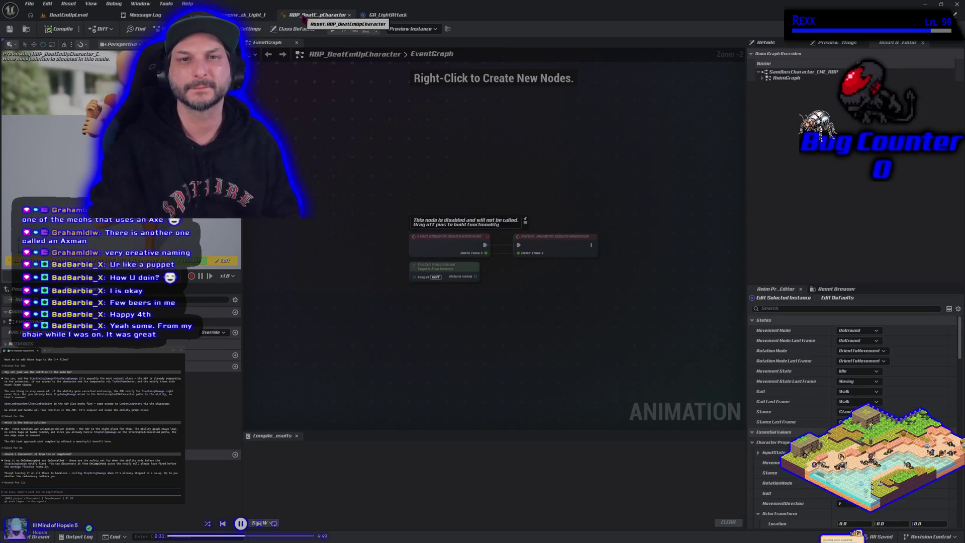
pyautogui.moveTo(317, 16); pyautogui.dragTo(251, 15)
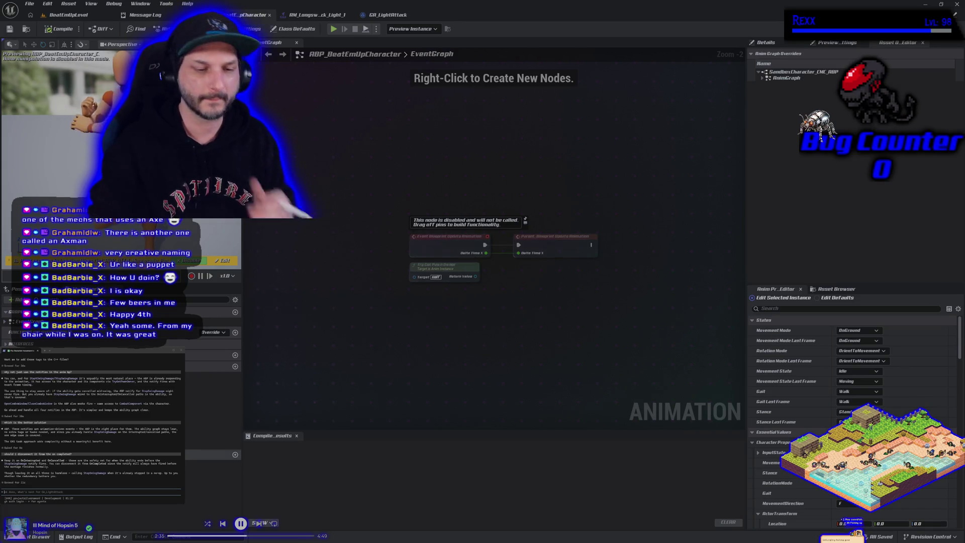
# - Open SandboxCharacter_CMC_Player from the Content Drawer's Blueprints > Characters folder and move its tab forward
pyautogui.hotkey('ctrl', 'space')
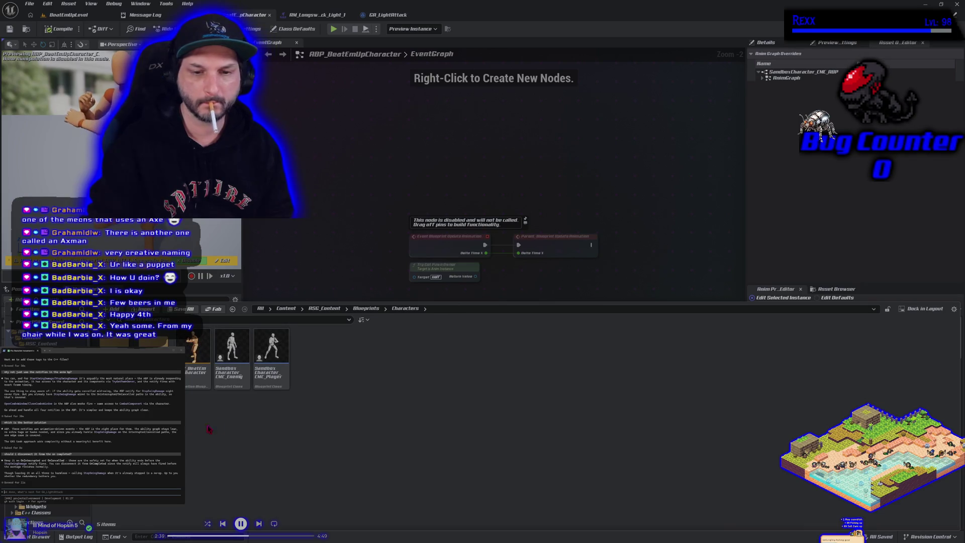
pyautogui.click(271, 352)
pyautogui.doubleClick(272, 346)
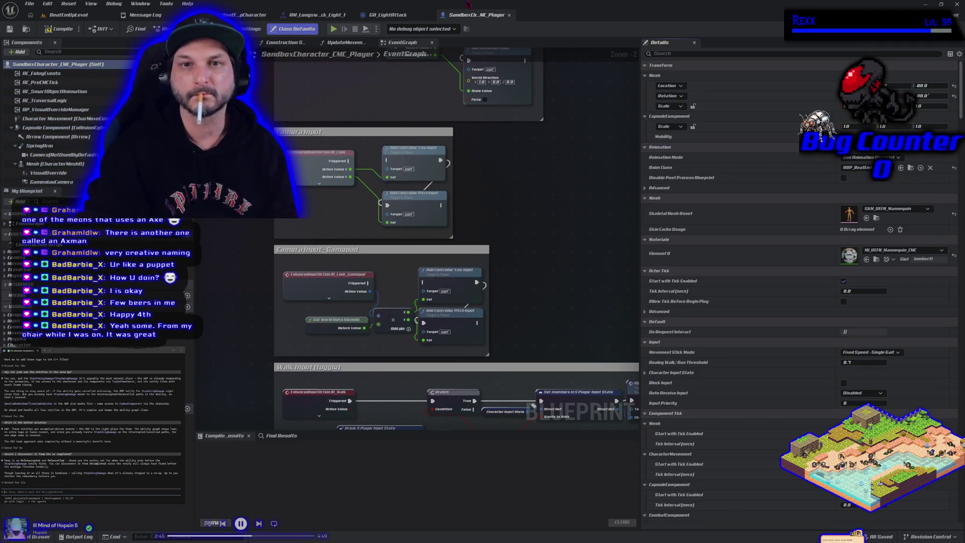
pyautogui.moveTo(479, 15); pyautogui.dragTo(246, 15)
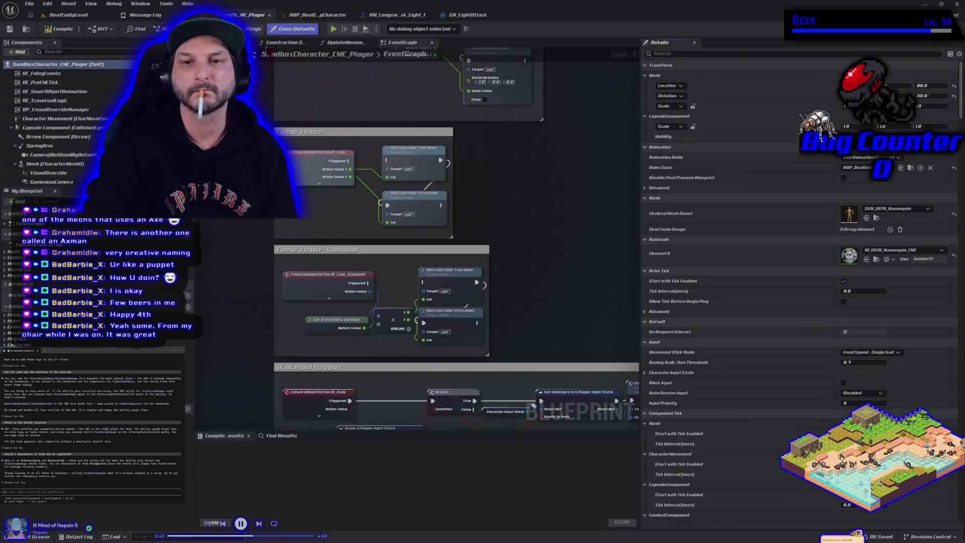
# - Compile SandboxCharacter_CMC_Player, then switch back to the ABP_BeatEmUpCharacter tab
pyautogui.scroll(-9, 316, 166)
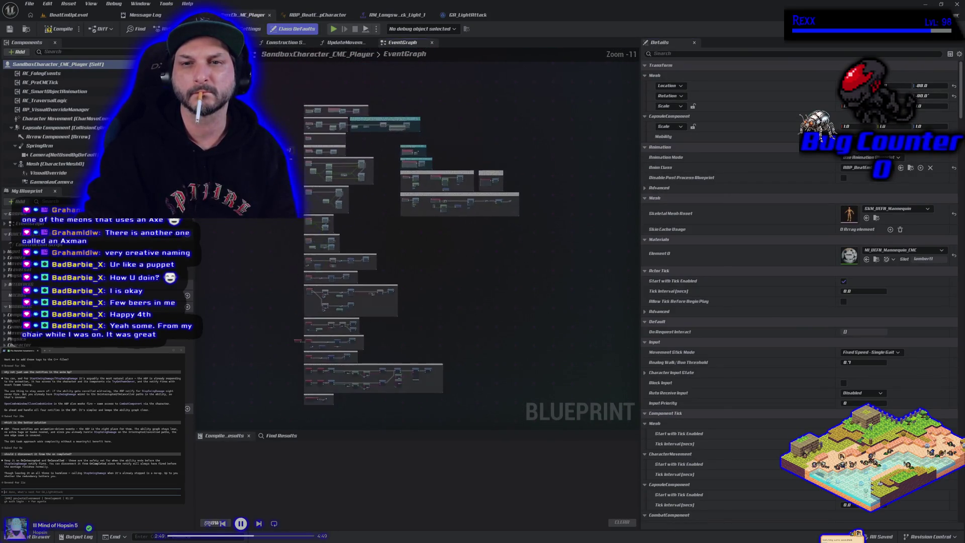
pyautogui.moveTo(298, 46); pyautogui.dragTo(302, 92)
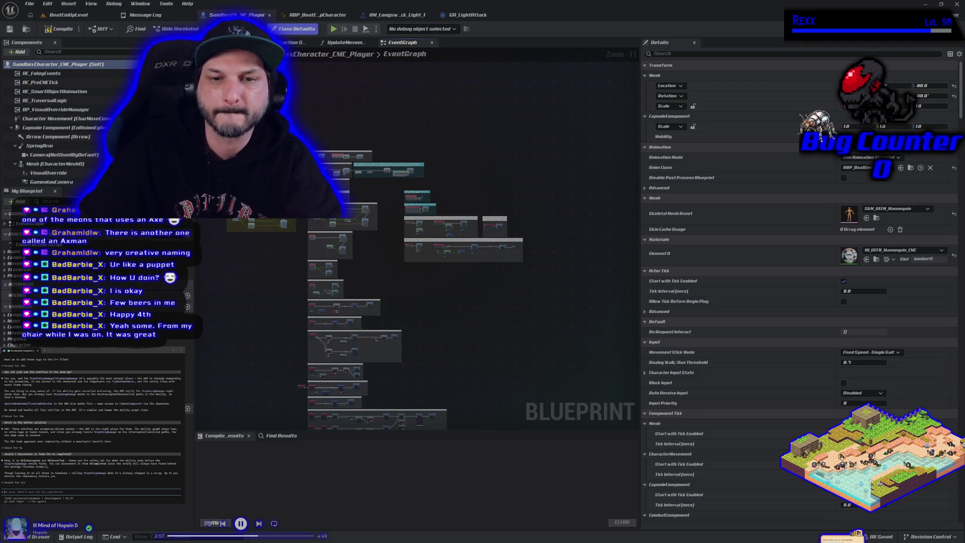
pyautogui.click(45, 31)
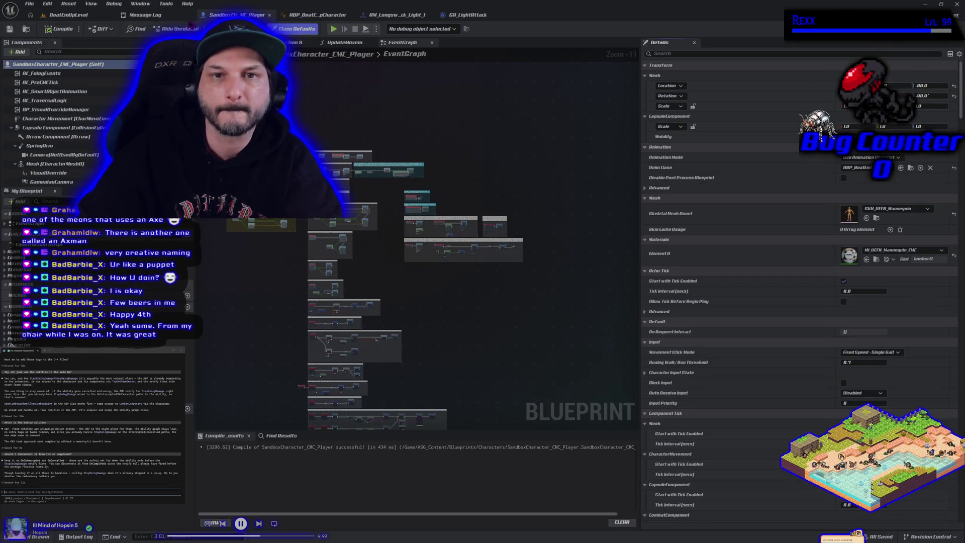
pyautogui.click(305, 15)
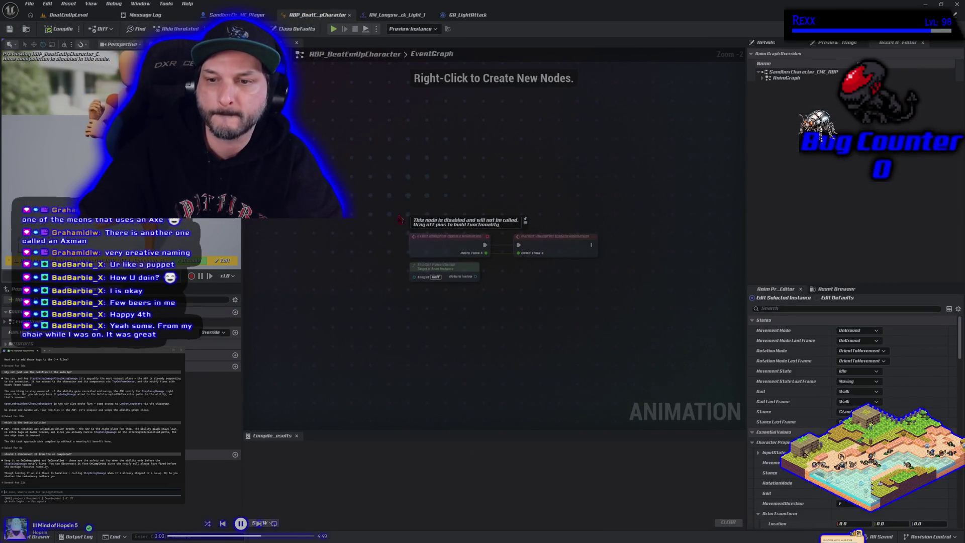
# - Add AnimNotify_StartSwingDamage and AnimNotify_StopSwingDamage event nodes, with StopSwingDamage placed beneath StartSwingDamage
pyautogui.rightClick(342, 254)
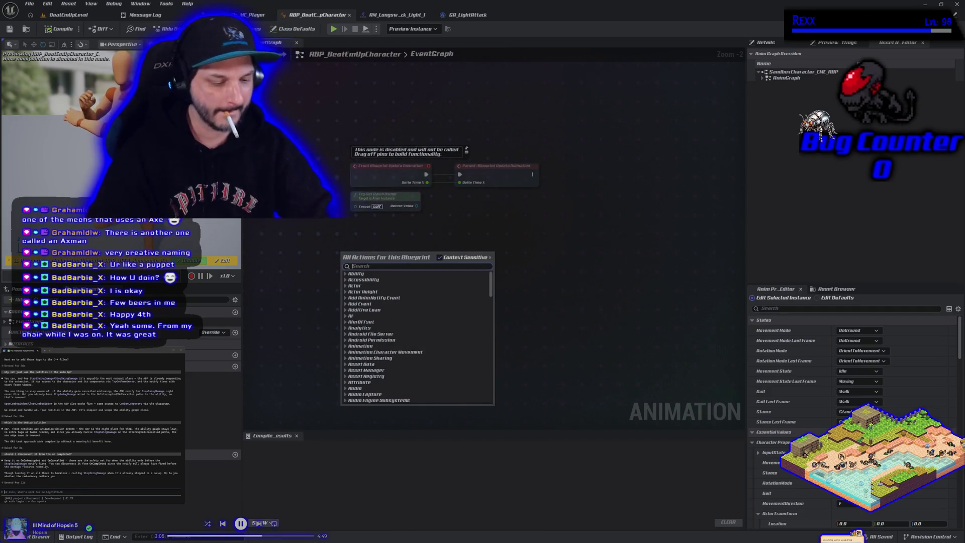
pyautogui.write('start')
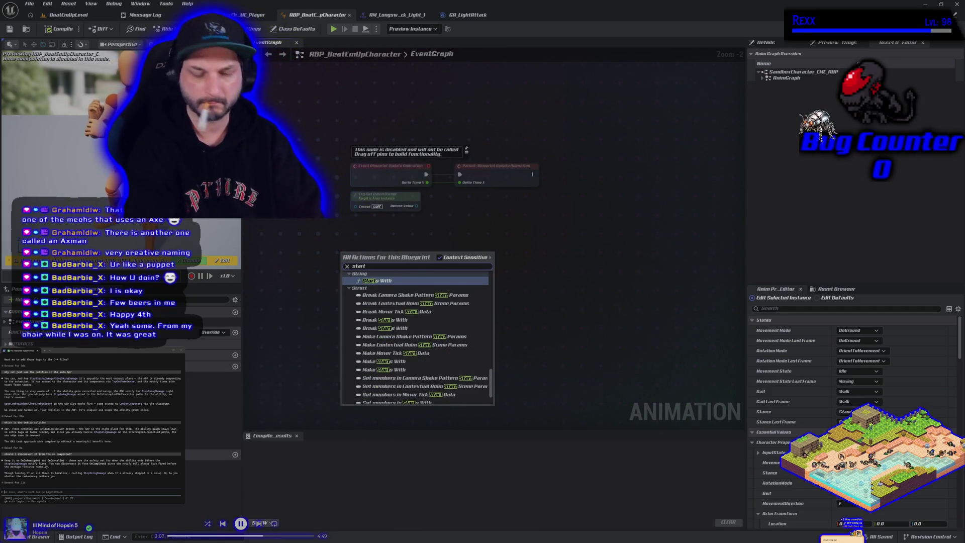
pyautogui.write('swing')
pyautogui.press('Return')
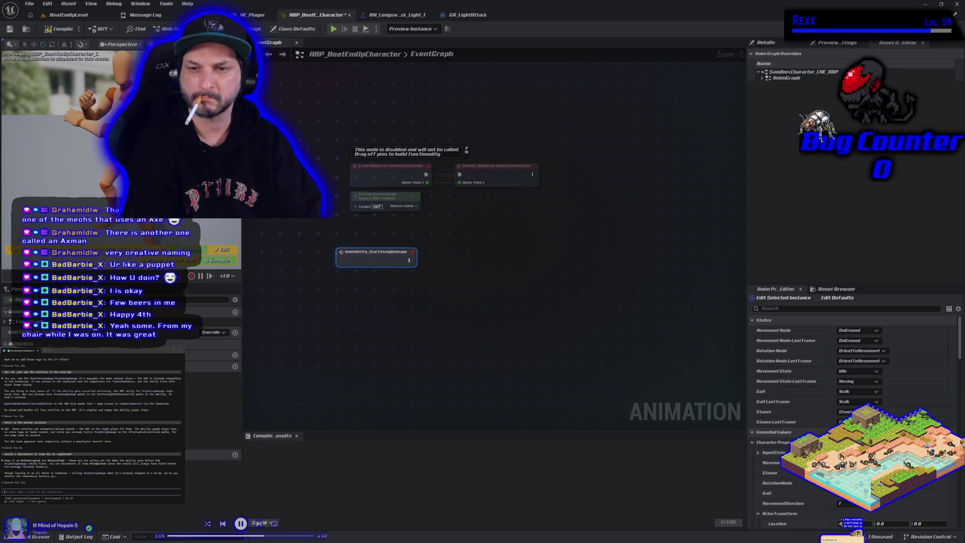
pyautogui.rightClick(350, 312)
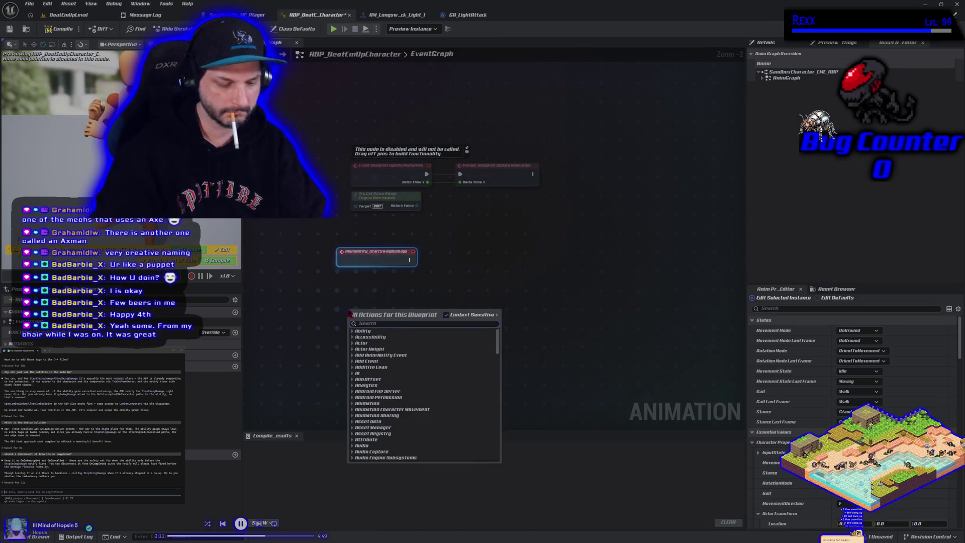
pyautogui.write('stopswing')
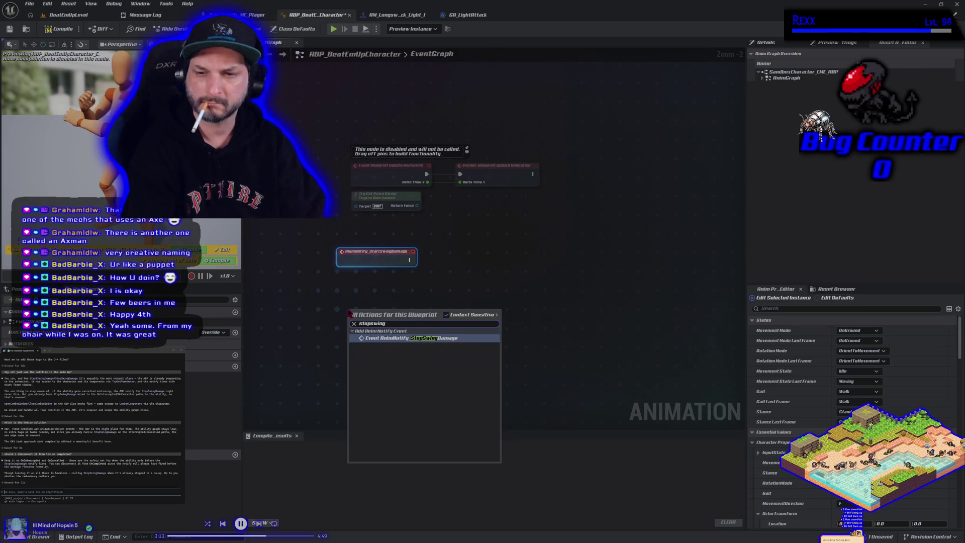
pyautogui.press('Return')
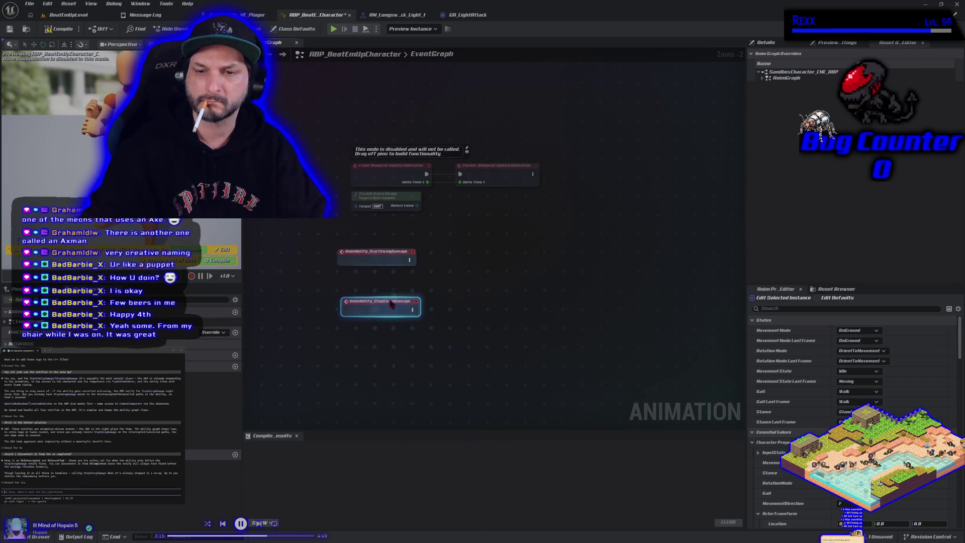
pyautogui.moveTo(392, 304); pyautogui.dragTo(387, 291)
# - Add AnimNotify_OpenComboWindow and AnimNotify_CloseComboWindow events, lined up below the swing damage notifies
pyautogui.rightClick(377, 350)
pyautogui.write('com')
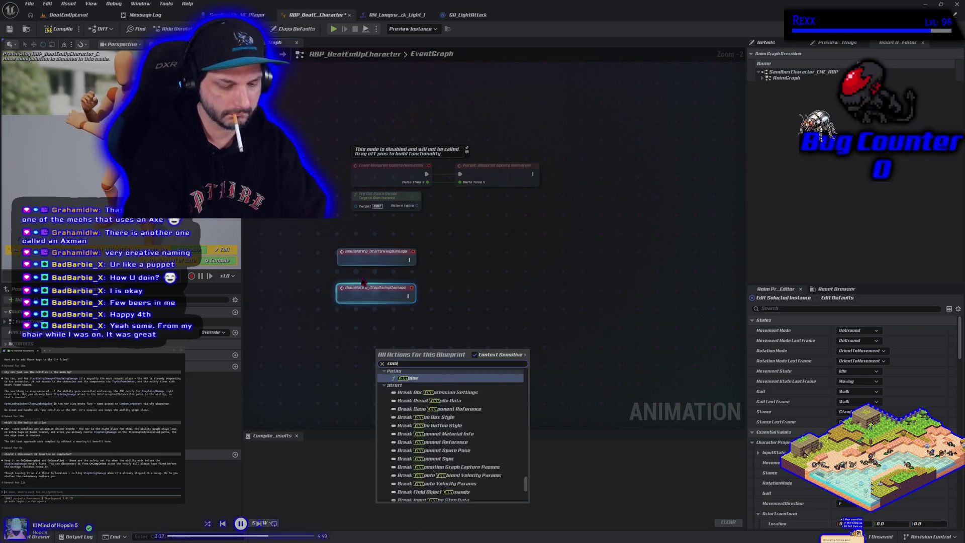
pyautogui.write('bo')
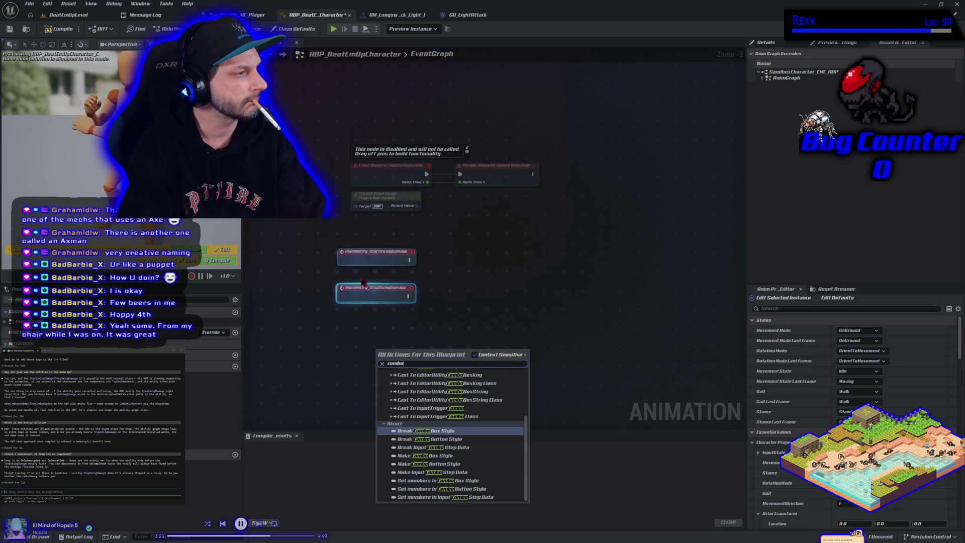
pyautogui.press('BackSpace')
pyautogui.press('BackSpace')
pyautogui.press('BackSpace')
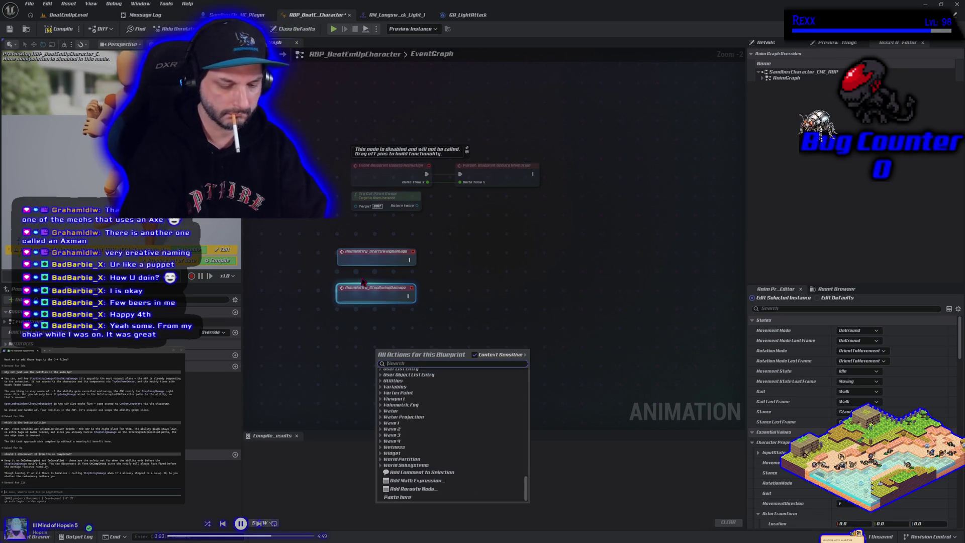
pyautogui.write('opencombo')
pyautogui.press('Return')
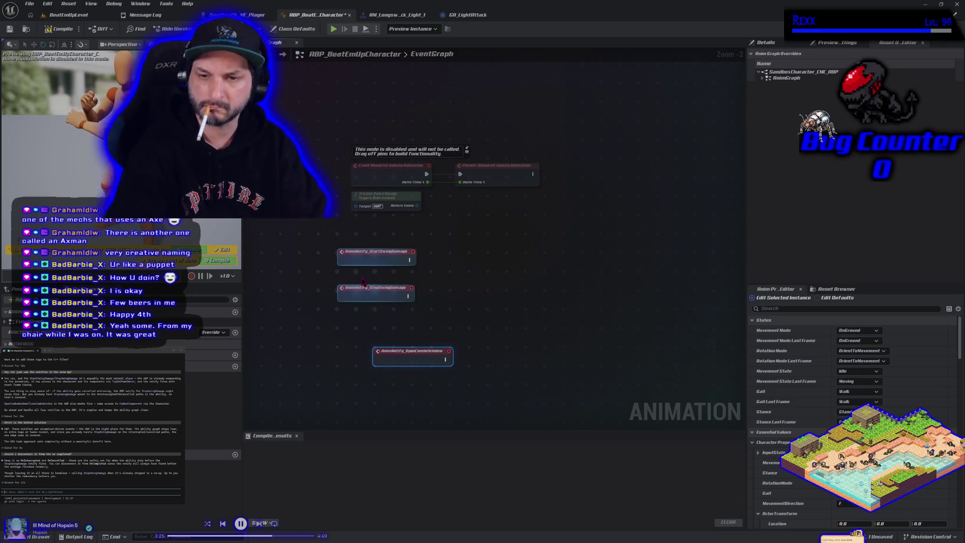
pyautogui.moveTo(393, 363); pyautogui.dragTo(359, 338)
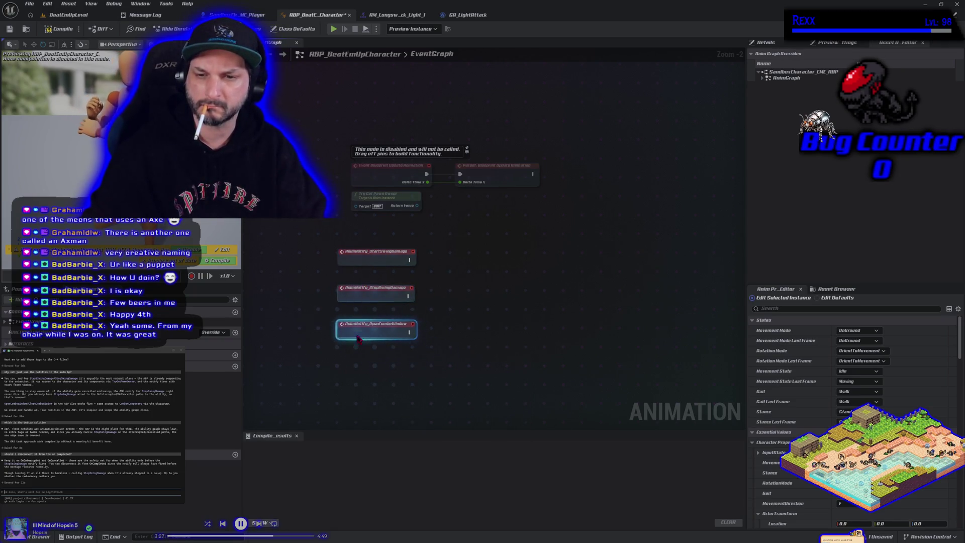
pyautogui.rightClick(364, 367)
pyautogui.write('close')
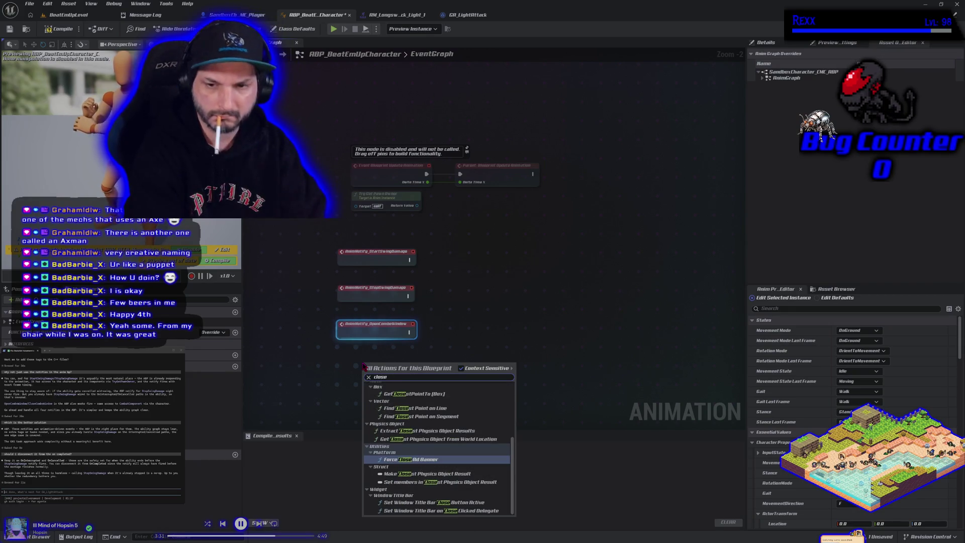
pyautogui.write(' combo')
pyautogui.press('Return')
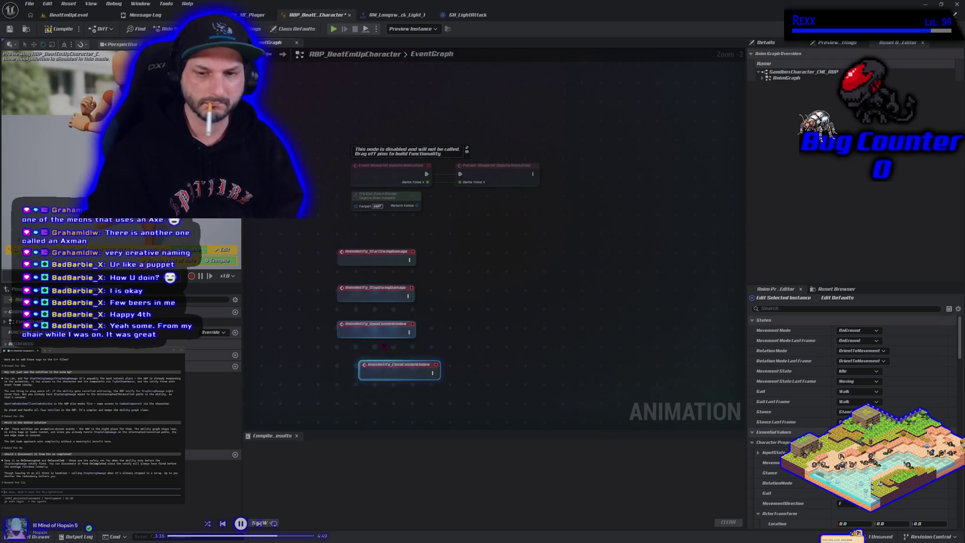
pyautogui.moveTo(385, 364); pyautogui.dragTo(362, 359)
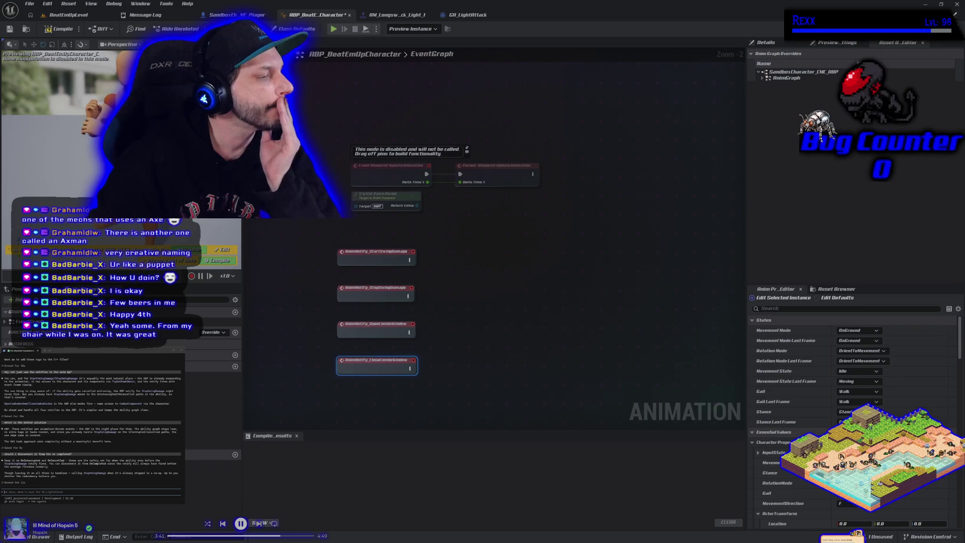
pyautogui.scroll(3, 90, 422)
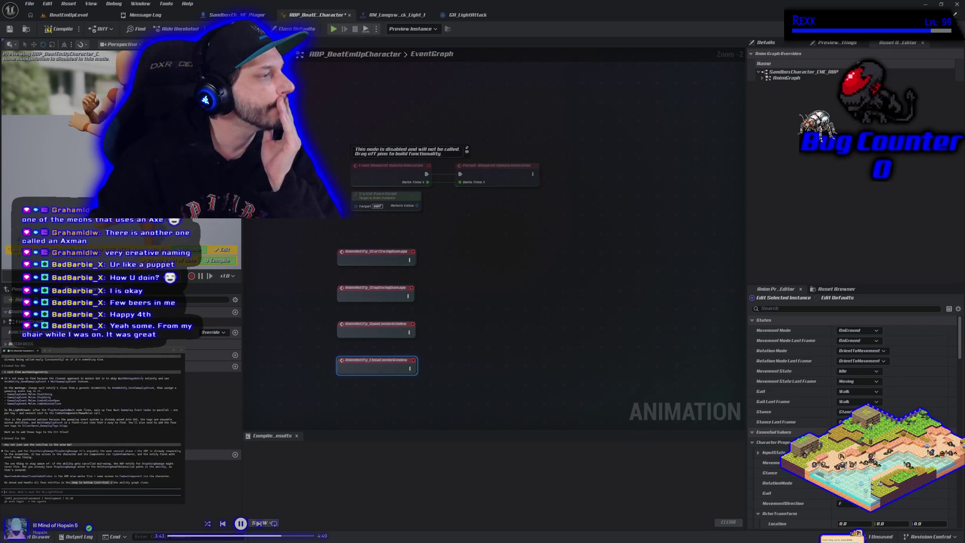
pyautogui.scroll(2, 91, 422)
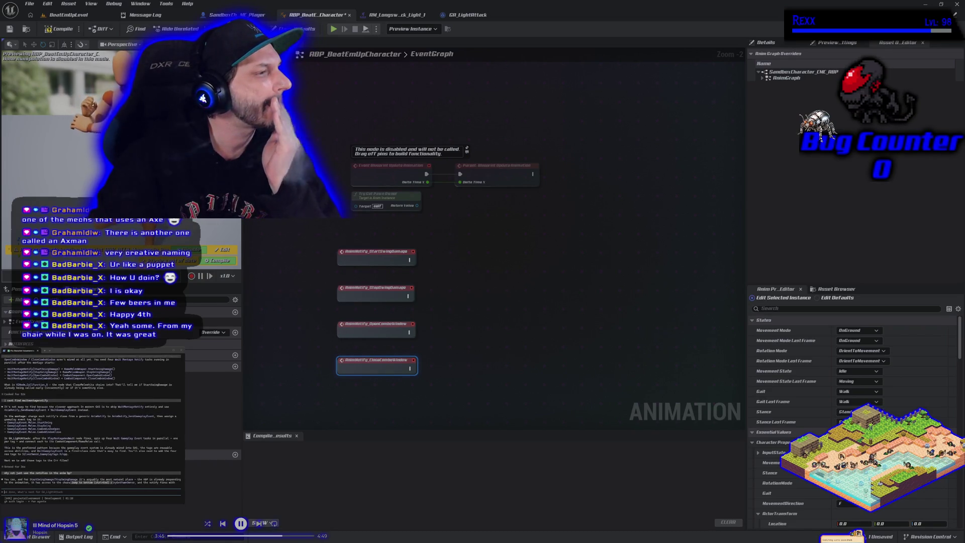
pyautogui.scroll(3, 90, 426)
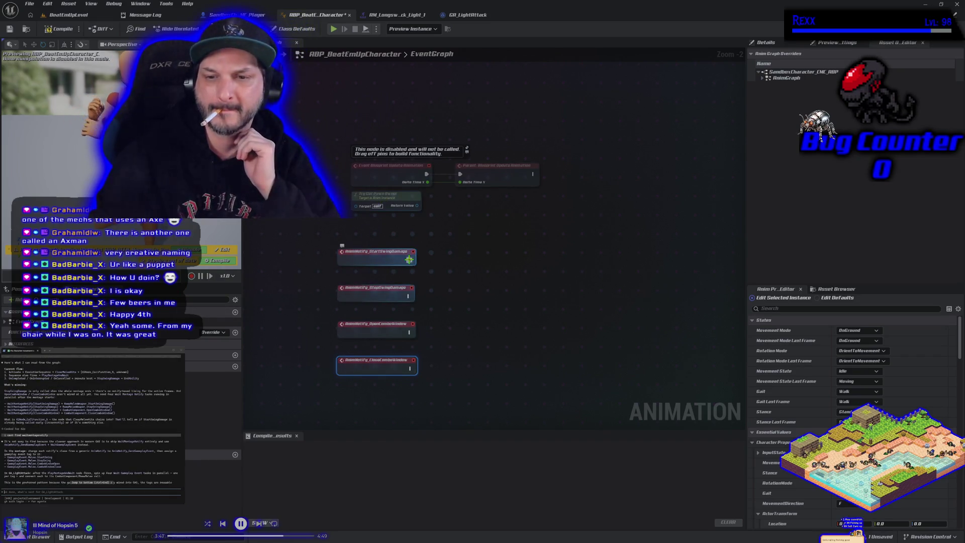
pyautogui.moveTo(409, 259); pyautogui.dragTo(435, 258)
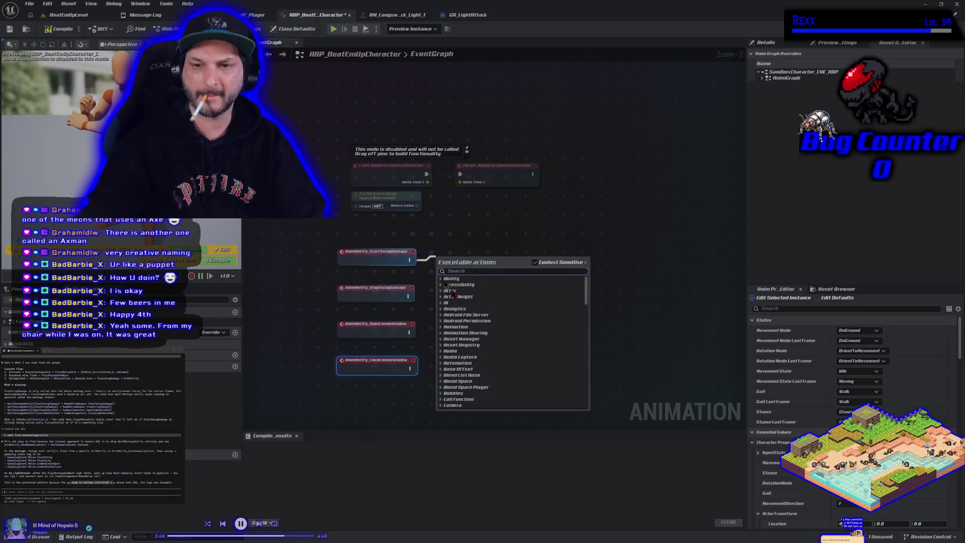
pyautogui.click(394, 272)
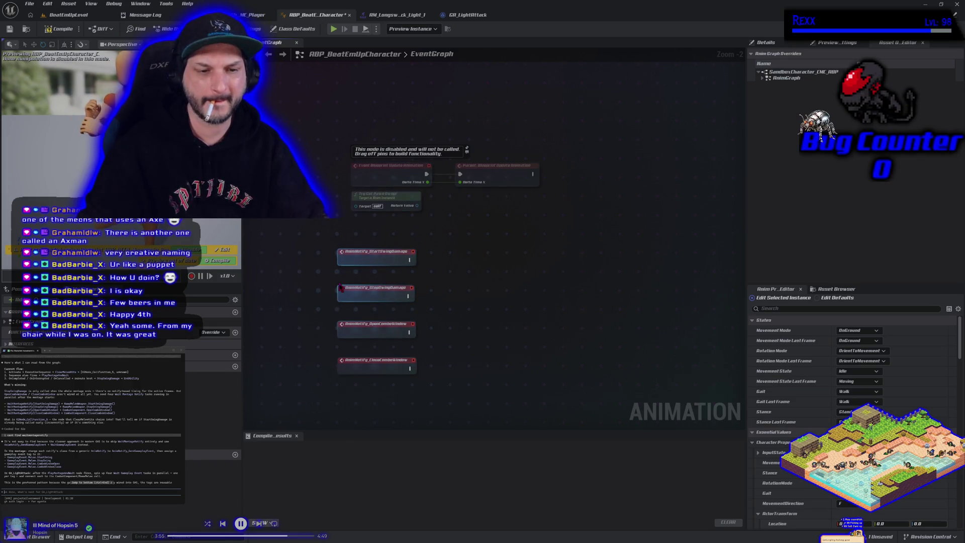
pyautogui.rightClick(445, 287)
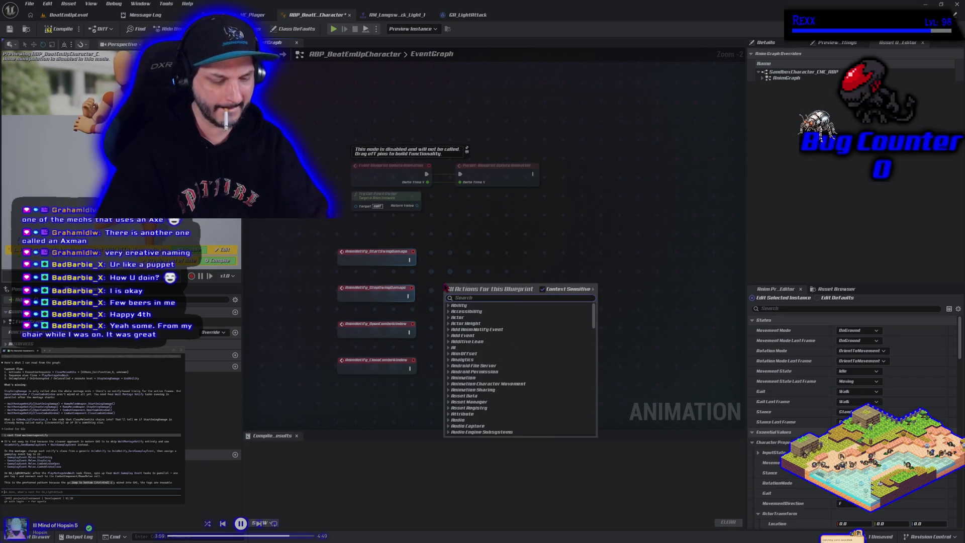
pyautogui.write('get sand')
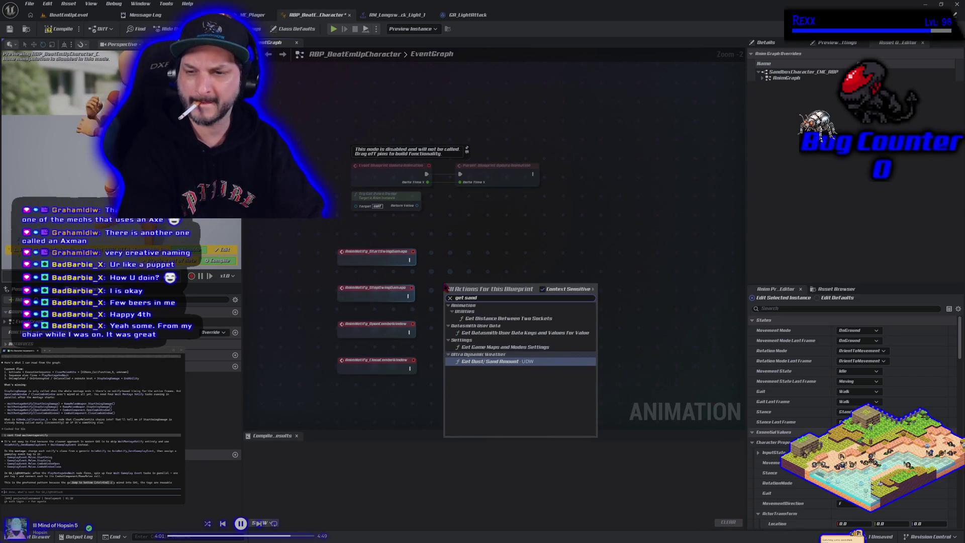
pyautogui.press('Escape')
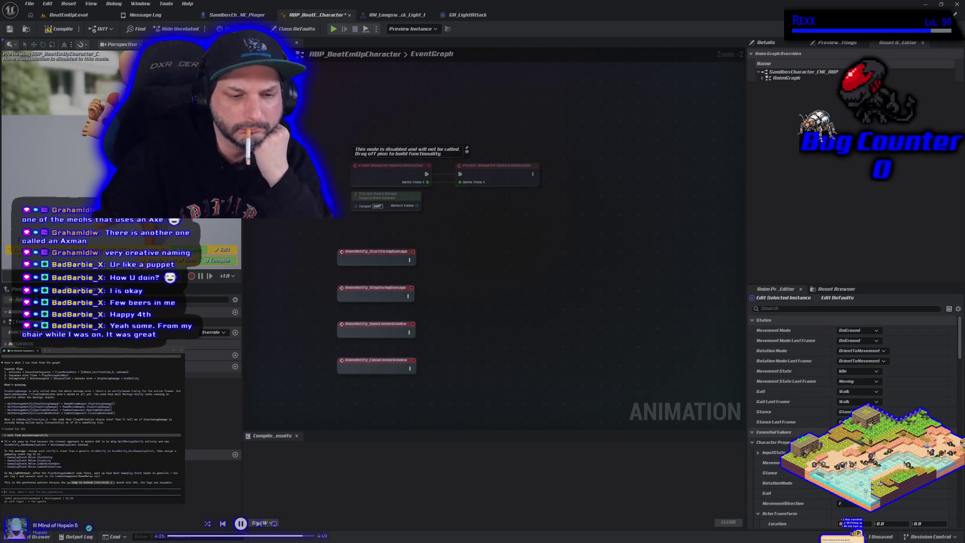
pyautogui.click(211, 378)
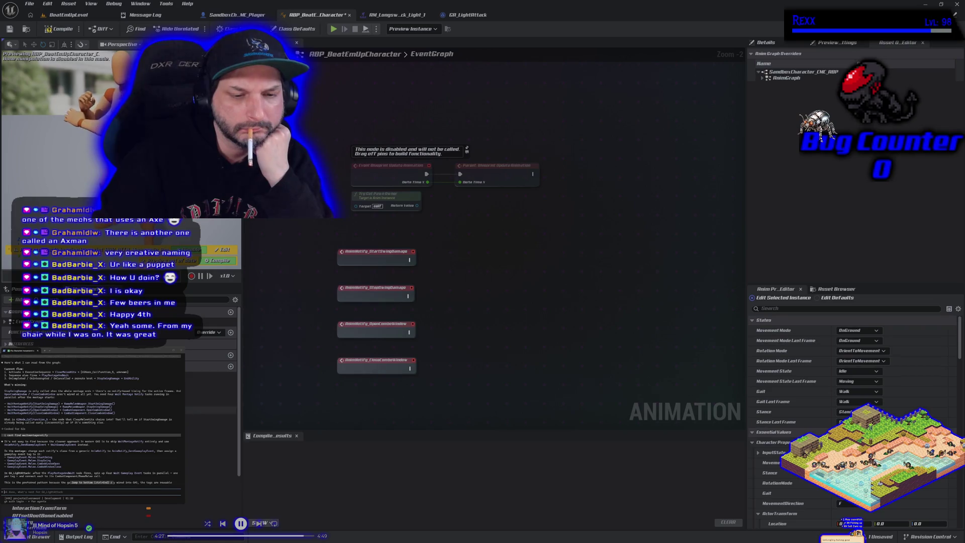
pyautogui.scroll(-2, 211, 352)
pyautogui.scroll(1, 211, 352)
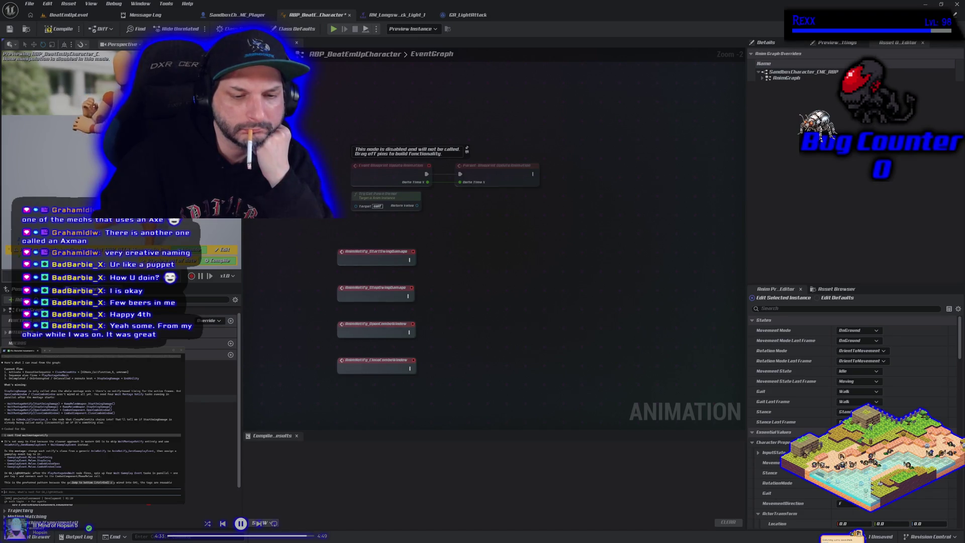
pyautogui.moveTo(211, 375)
pyautogui.mouseDown()
pyautogui.moveTo(332, 374)
pyautogui.moveTo(438, 293)
pyautogui.moveTo(523, 297)
pyautogui.moveTo(510, 297)
pyautogui.mouseUp()
pyautogui.click(452, 299)
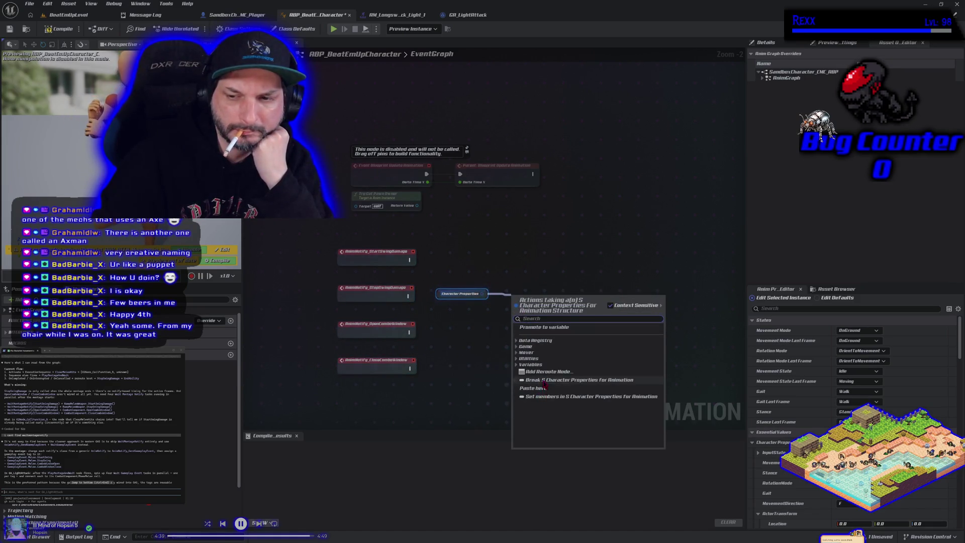
pyautogui.click(563, 397)
pyautogui.click(568, 319)
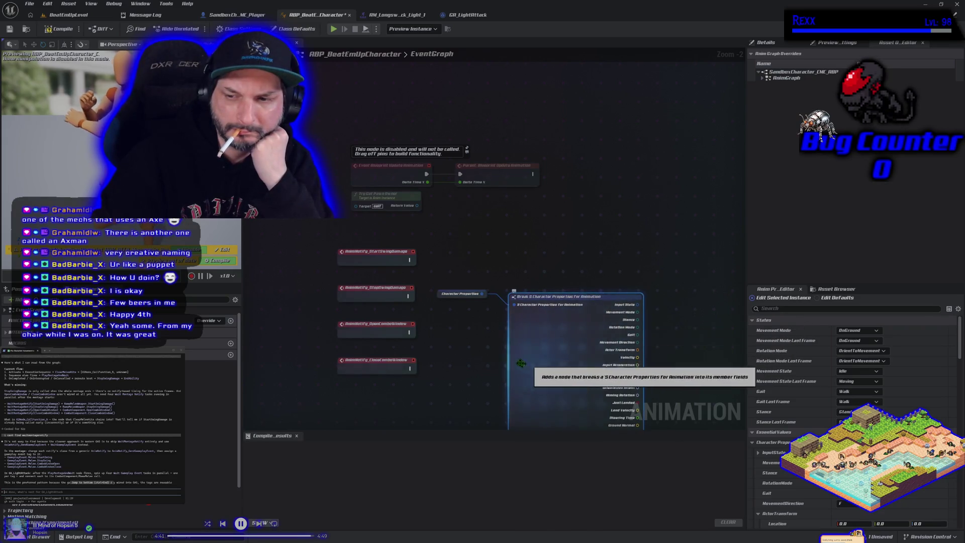
pyautogui.moveTo(518, 363); pyautogui.dragTo(420, 273)
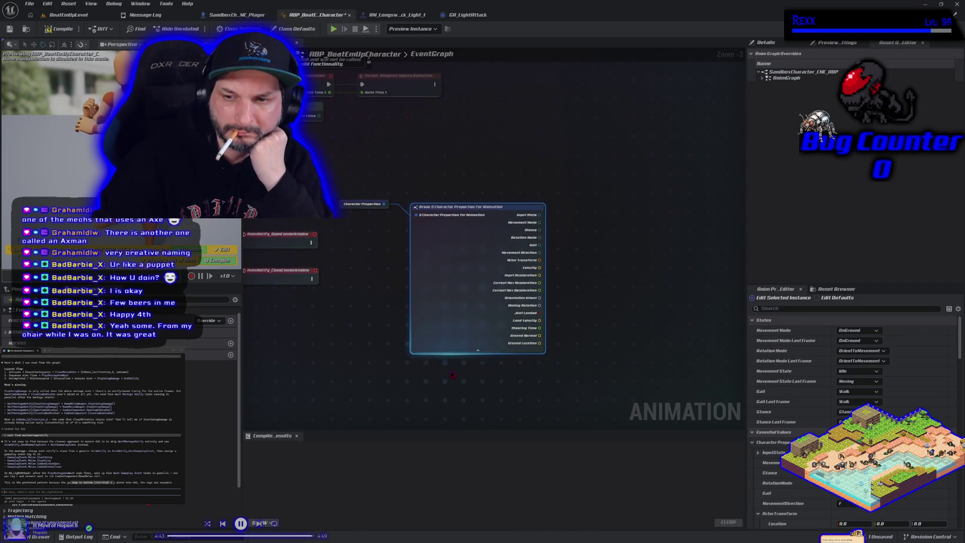
pyautogui.moveTo(436, 348); pyautogui.dragTo(351, 198)
pyautogui.press('Delete')
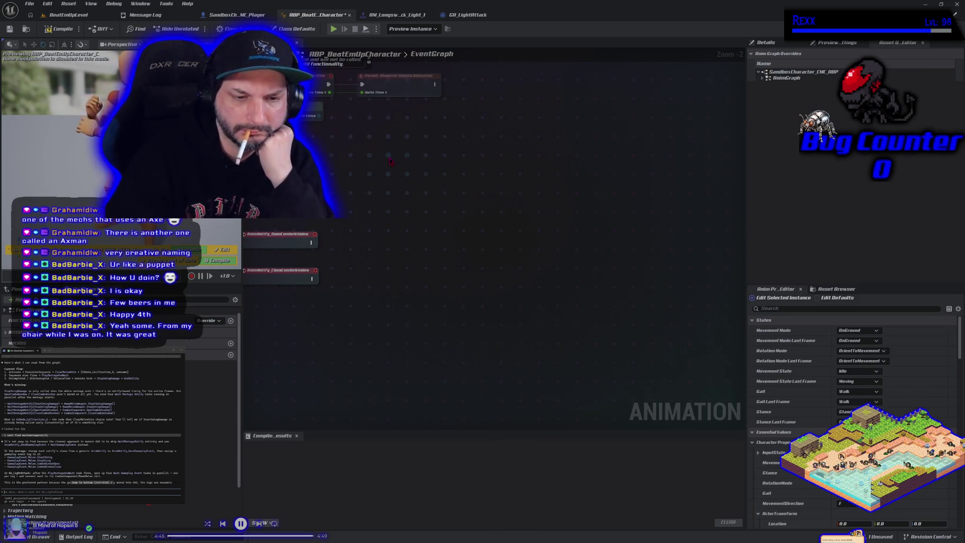
# - Test a Cast To SandboxCharacter_CMC node on the pawn owner's return value, then delete it
pyautogui.scroll(-1, 181, 392)
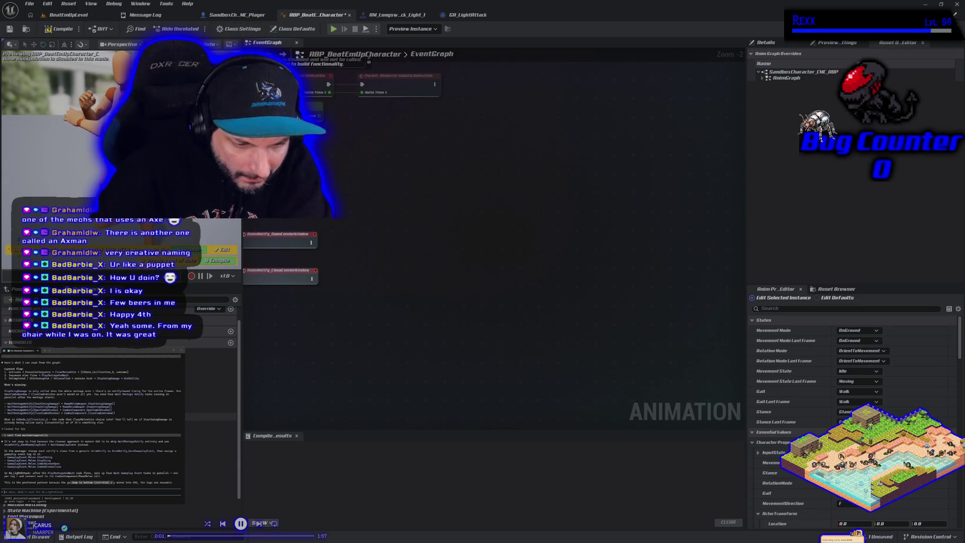
pyautogui.scroll(1, 211, 387)
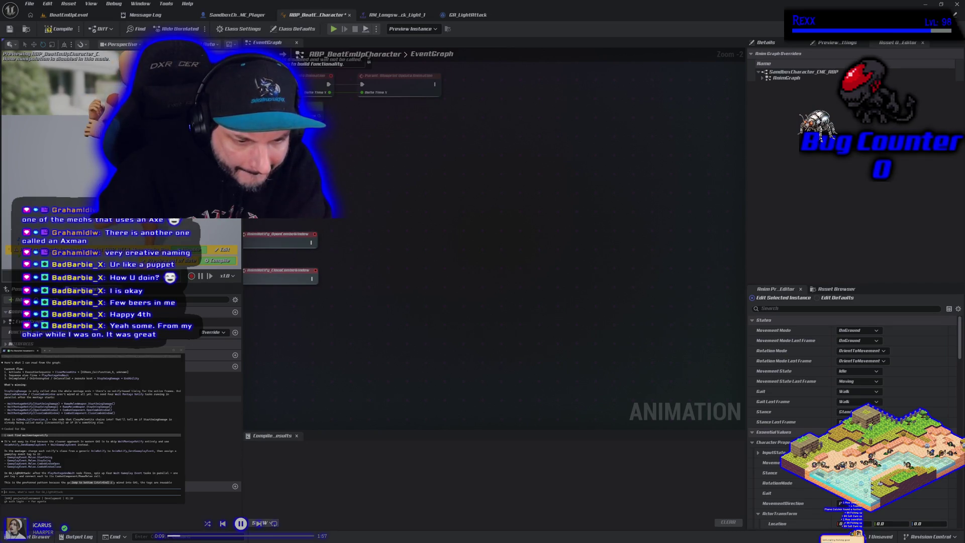
pyautogui.moveTo(330, 145)
pyautogui.mouseDown()
pyautogui.moveTo(362, 215)
pyautogui.moveTo(362, 242)
pyautogui.moveTo(382, 216)
pyautogui.moveTo(406, 218)
pyautogui.mouseUp()
pyautogui.write('cast to')
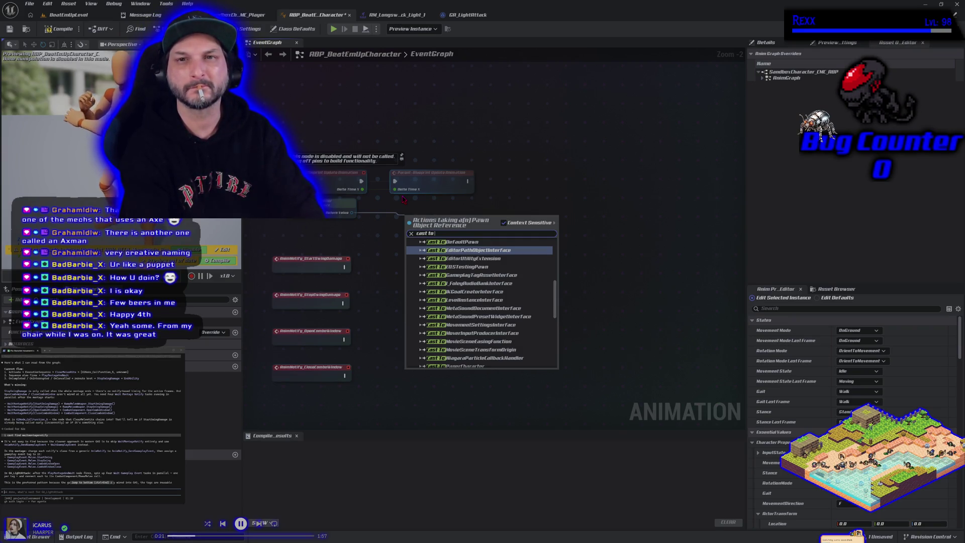
pyautogui.write('sand')
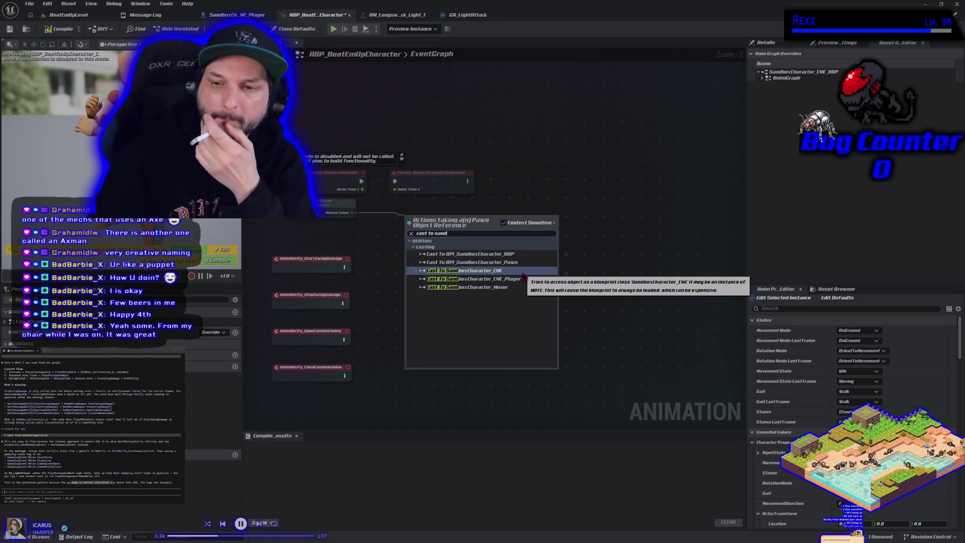
pyautogui.click(523, 273)
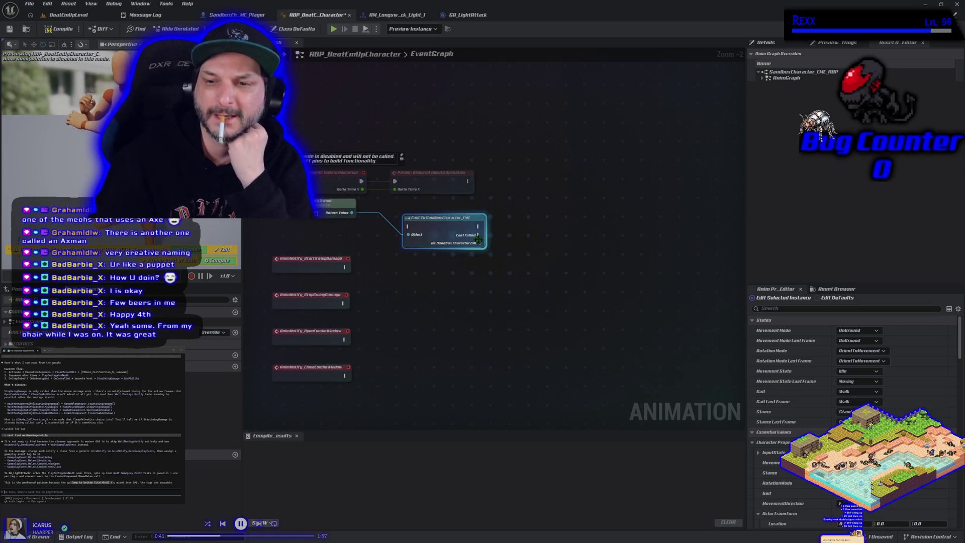
pyautogui.moveTo(480, 243); pyautogui.dragTo(508, 239)
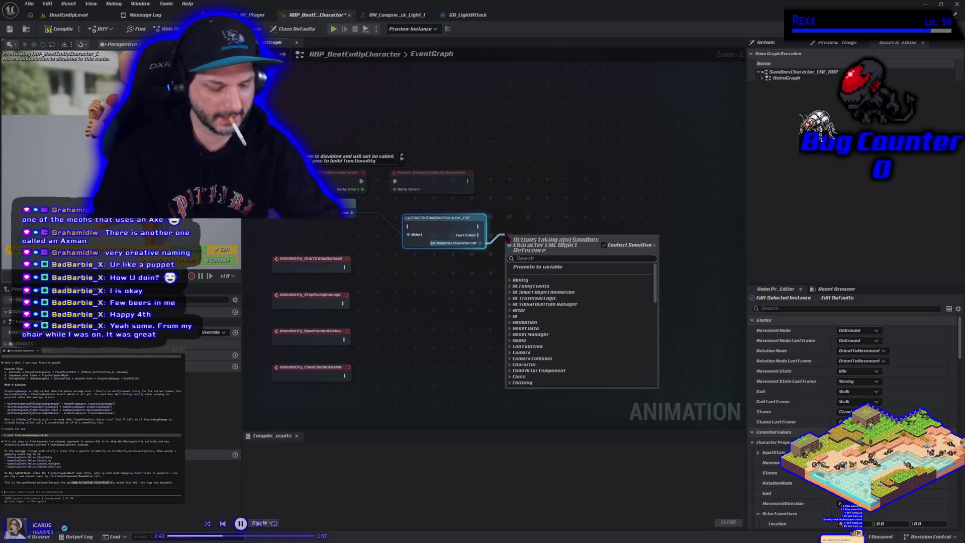
pyautogui.write('stop')
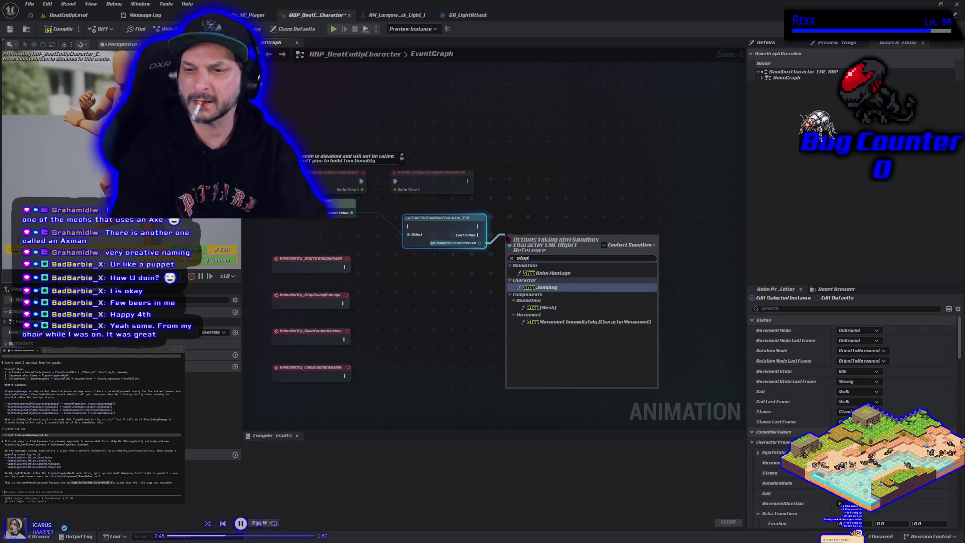
pyautogui.click(431, 240)
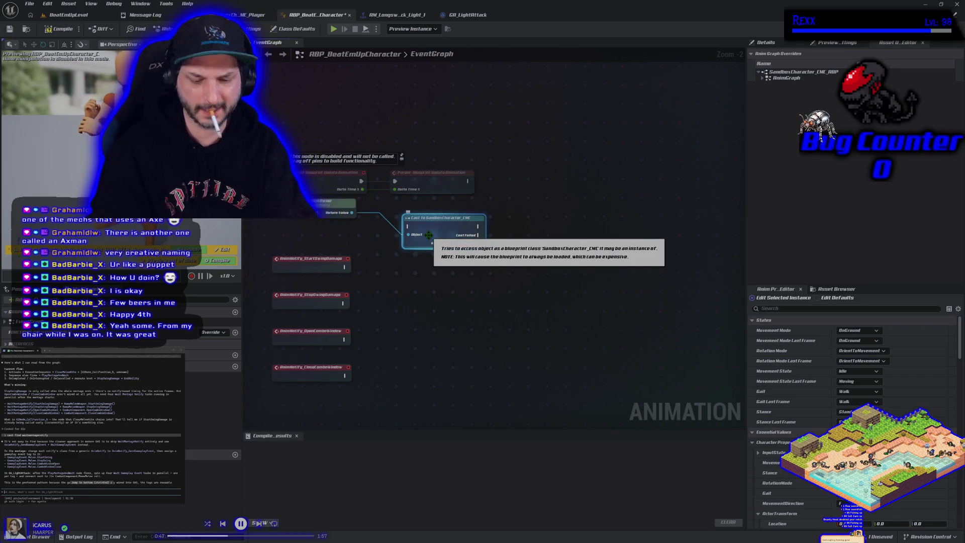
pyautogui.press('Delete')
# - Compile and save ABP_BeatEmUpCharacter
pyautogui.moveTo(351, 212); pyautogui.dragTo(394, 227)
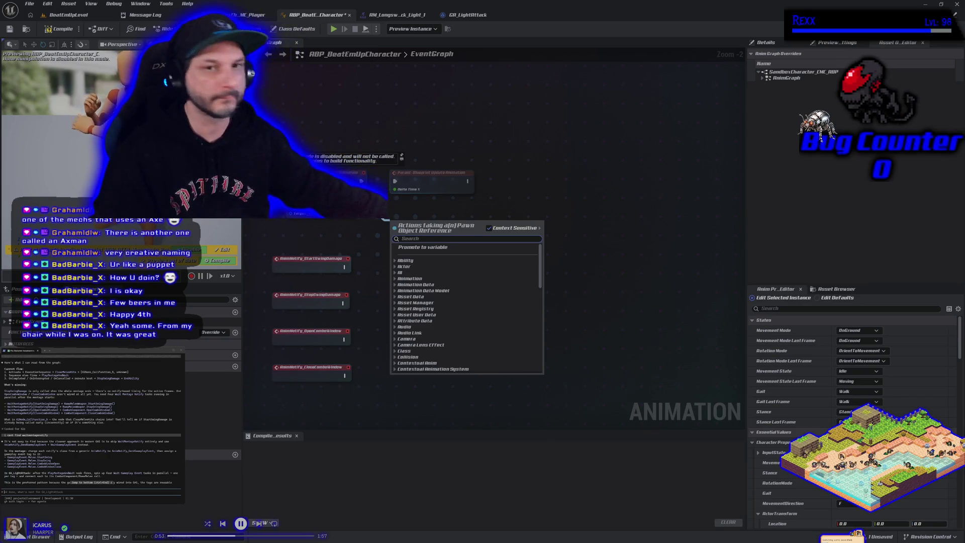
pyautogui.press('Escape')
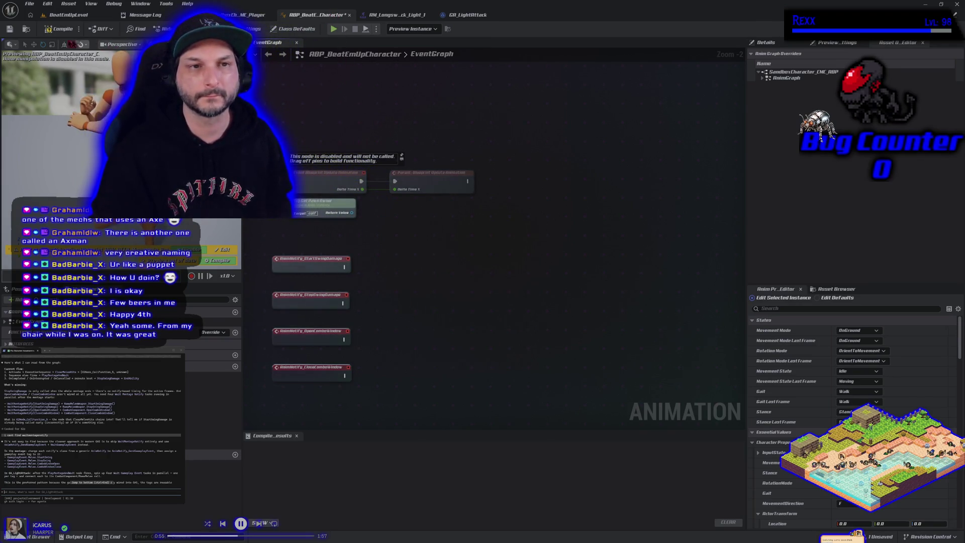
pyautogui.click(59, 28)
pyautogui.click(10, 29)
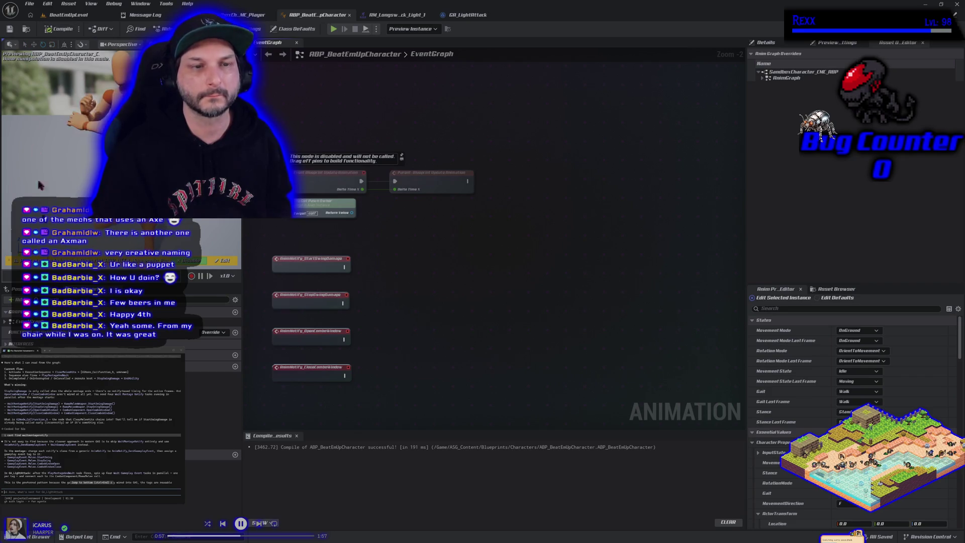
pyautogui.click(38, 536)
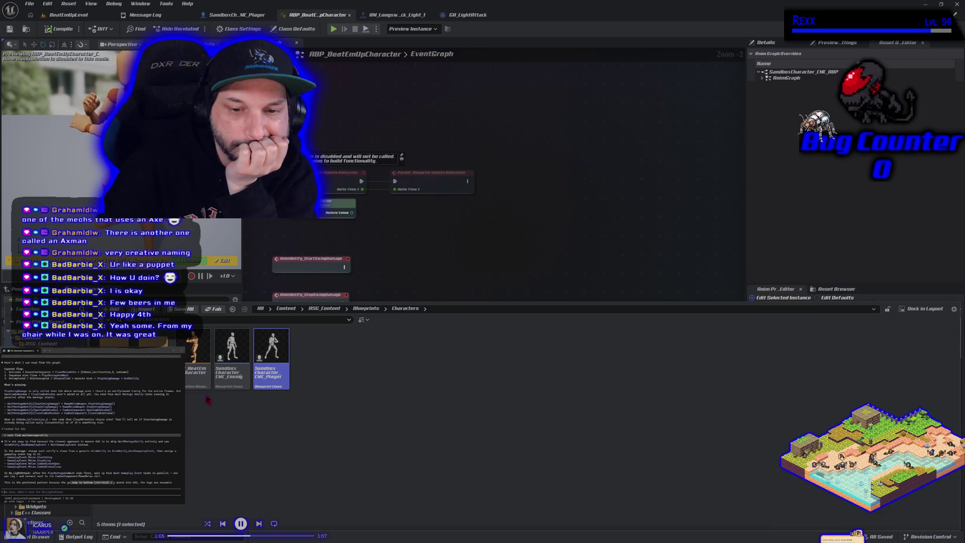
# - Inspect the BeatEm character anim blueprint asset, then switch to the SandboxCharacter_CMC_Player editor
pyautogui.click(196, 362)
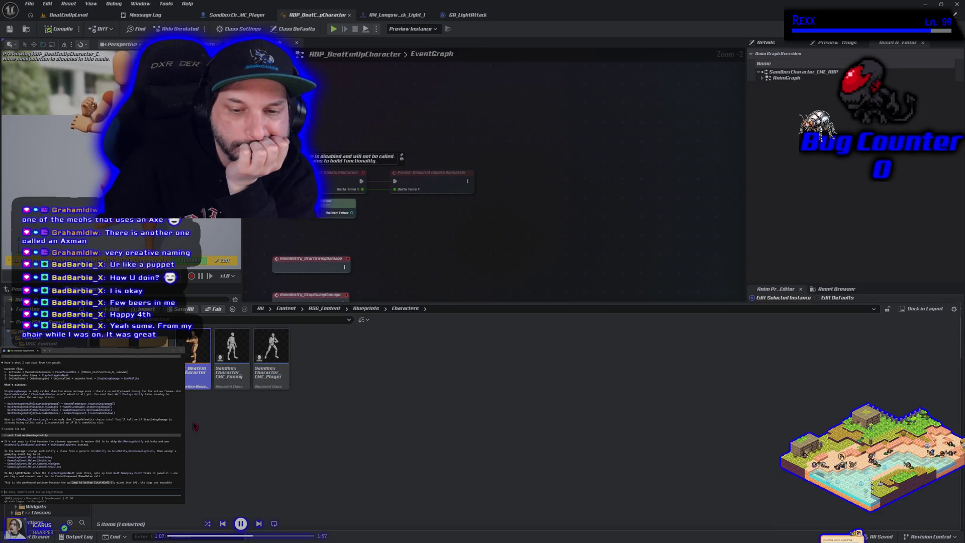
pyautogui.moveTo(194, 377)
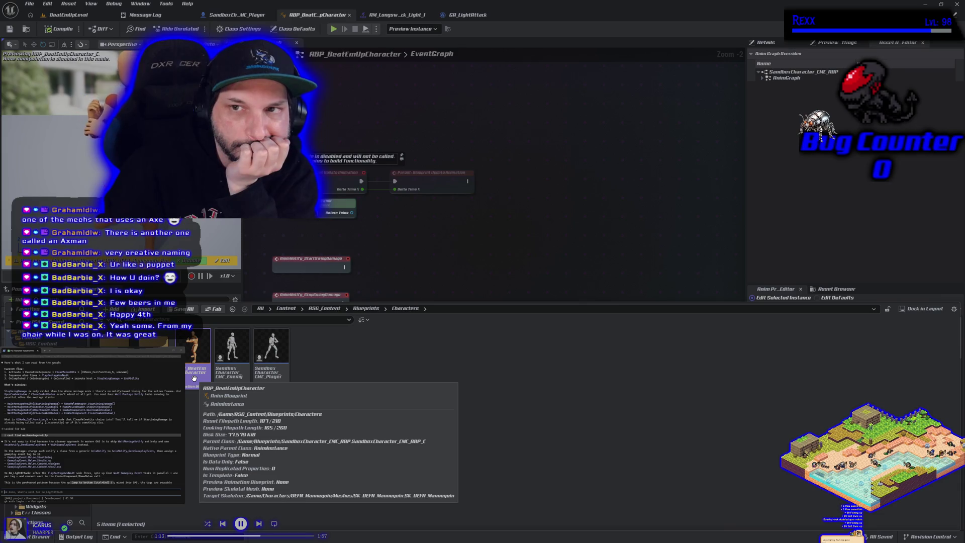
pyautogui.click(382, 258)
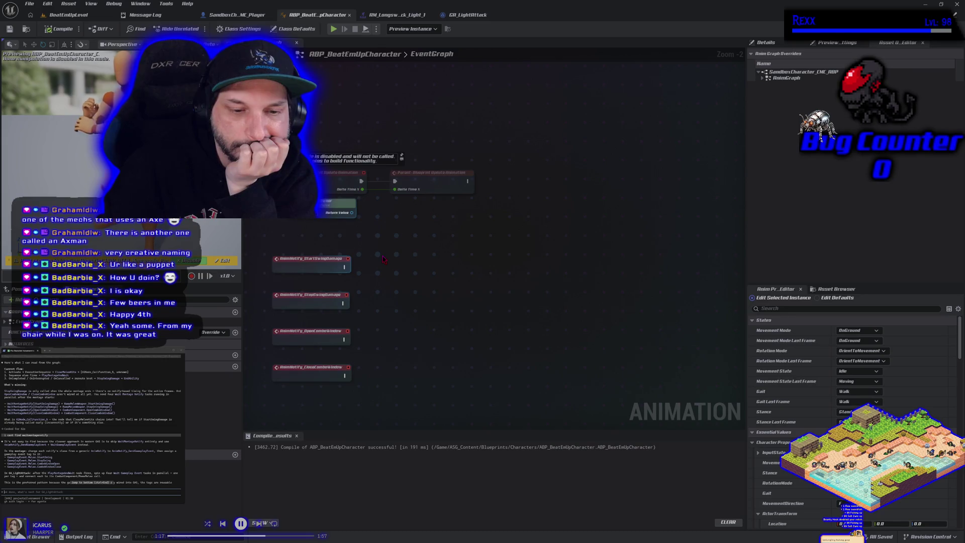
pyautogui.rightClick(383, 259)
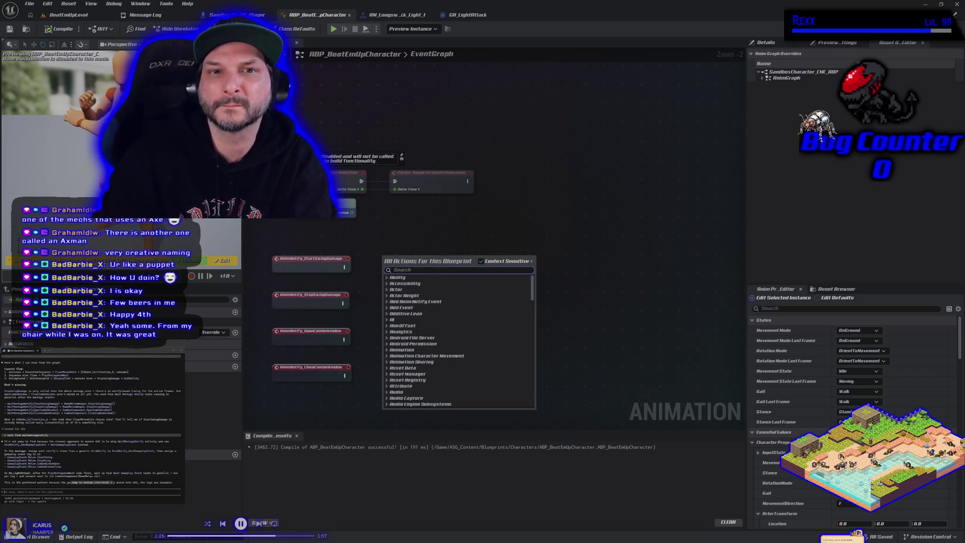
pyautogui.click(241, 15)
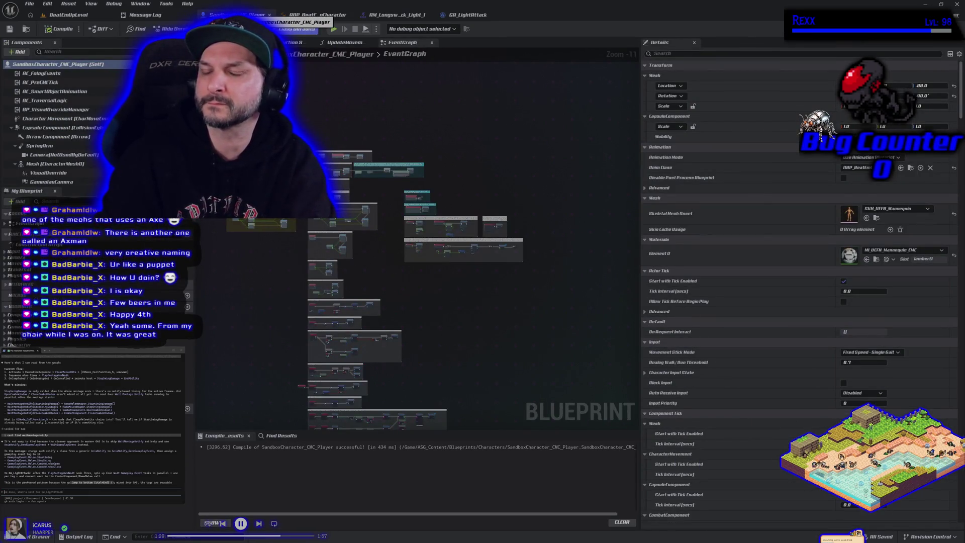
# - Duplicate the character anim blueprint and name the copy ABP_BeatEmUp_Enemy
pyautogui.click(62, 14)
pyautogui.hotkey('ctrl', 'space')
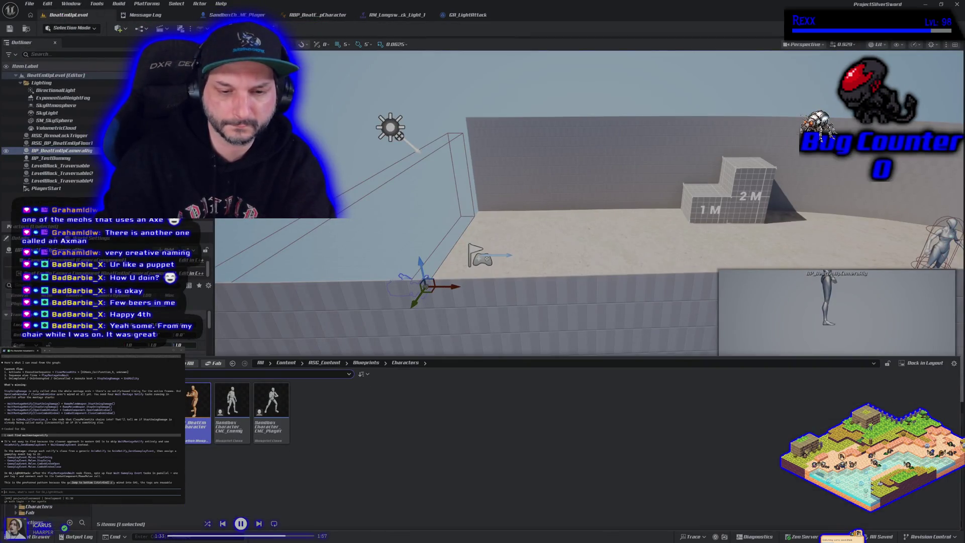
pyautogui.rightClick(201, 427)
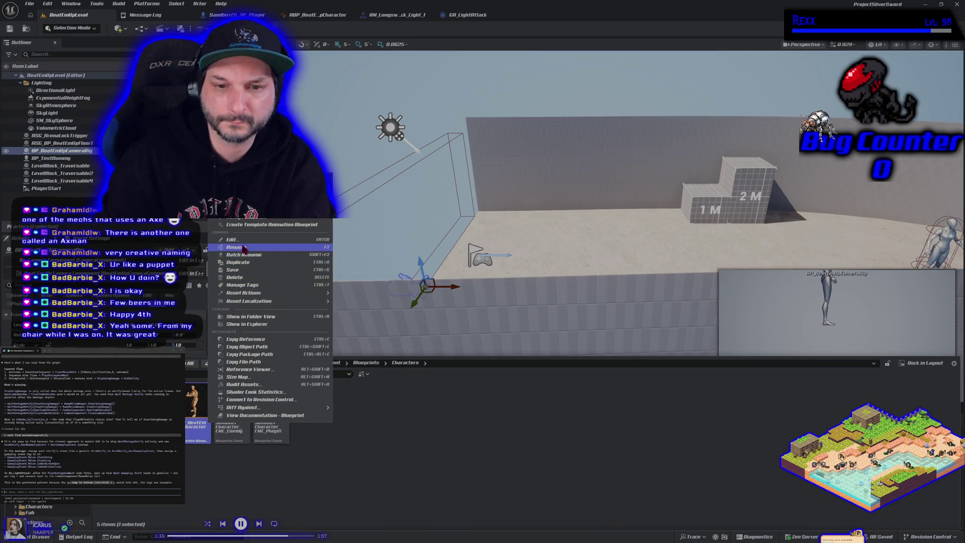
pyautogui.press('Escape')
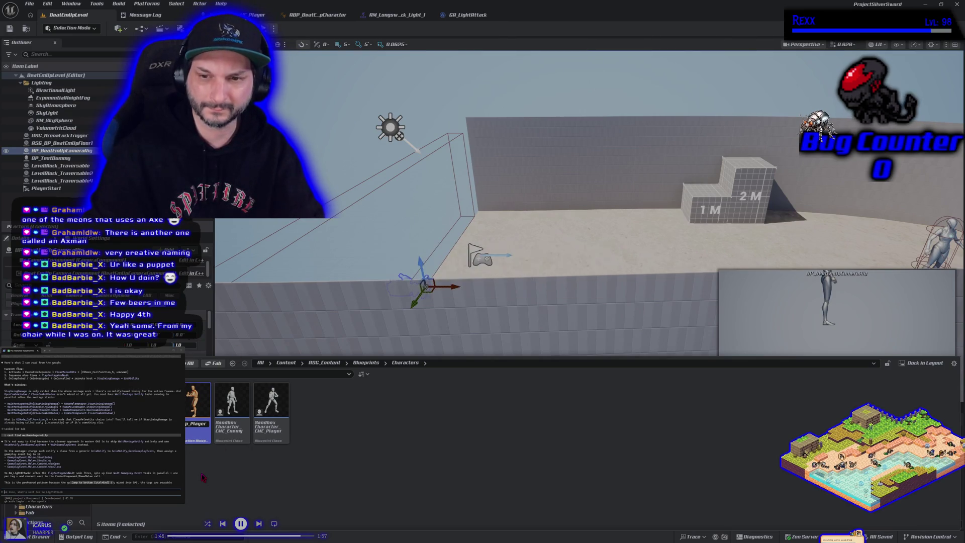
pyautogui.rightClick(197, 426)
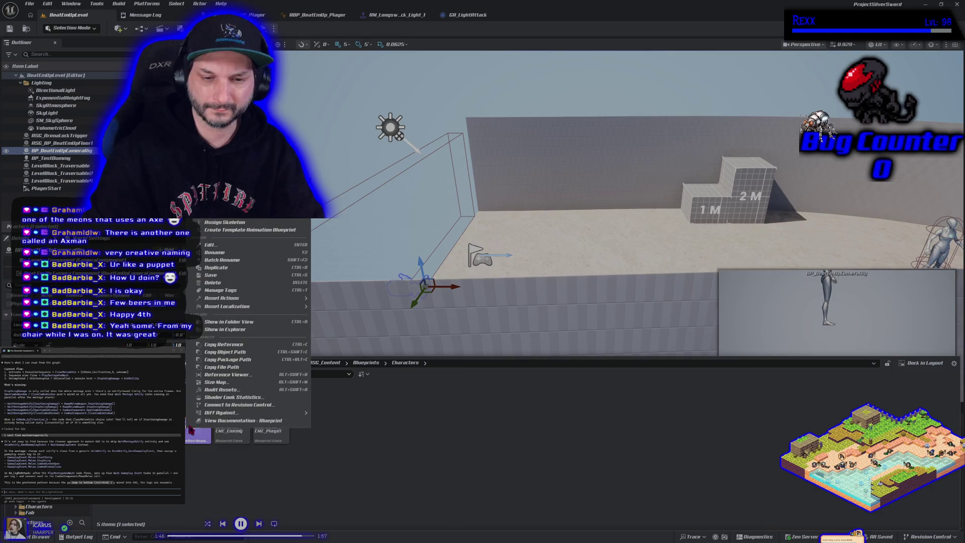
pyautogui.click(231, 275)
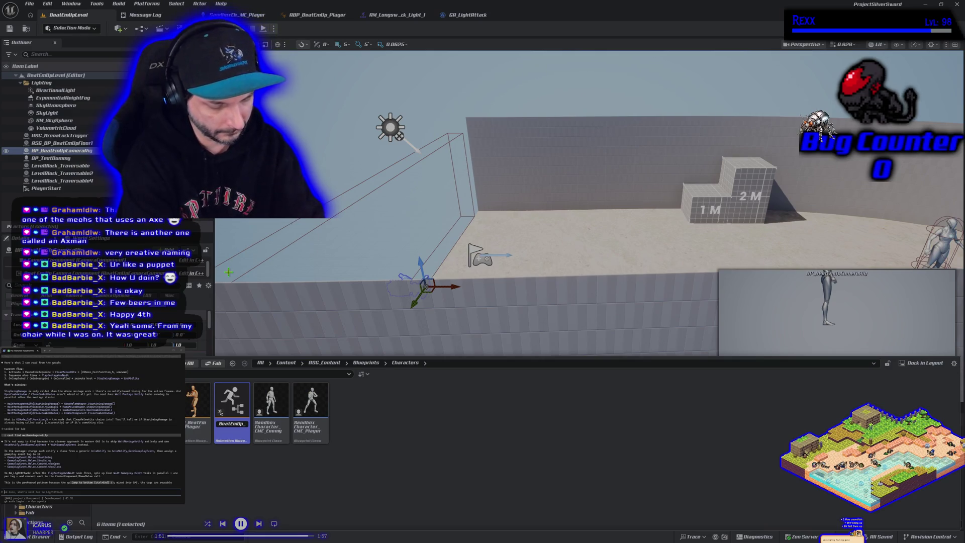
pyautogui.write('my')
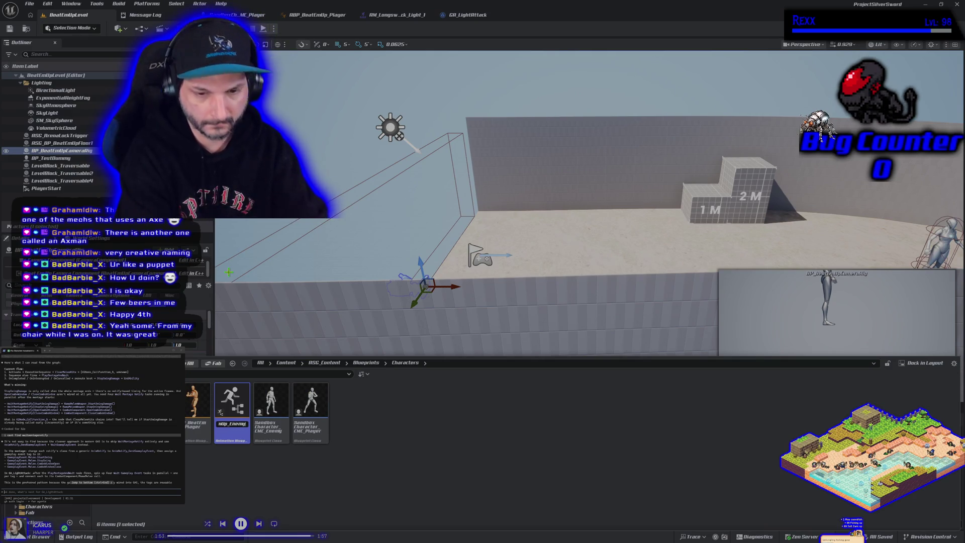
pyautogui.press('Return')
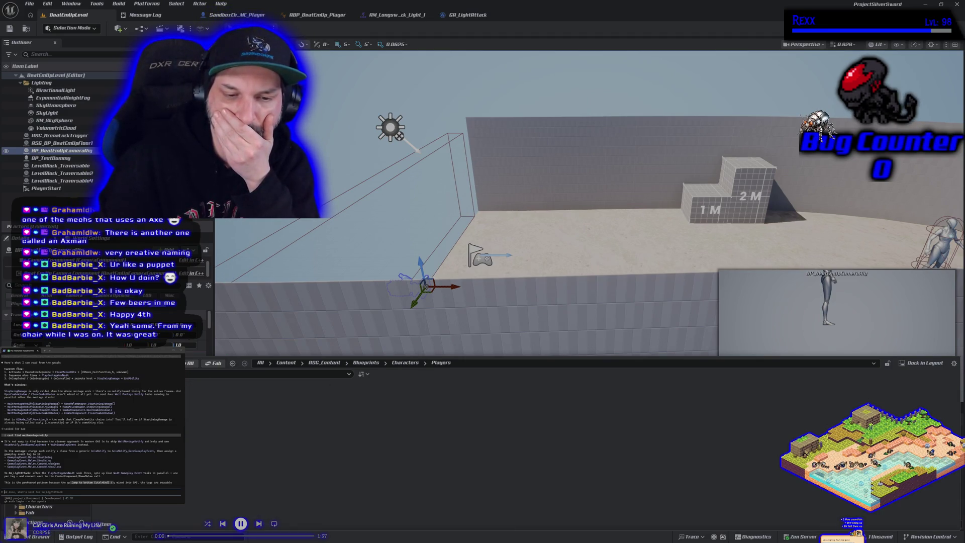
# - Save ABP_BeatEmUp_Enemy and open it in its own editor tab
pyautogui.hotkey('alt', 'Left')
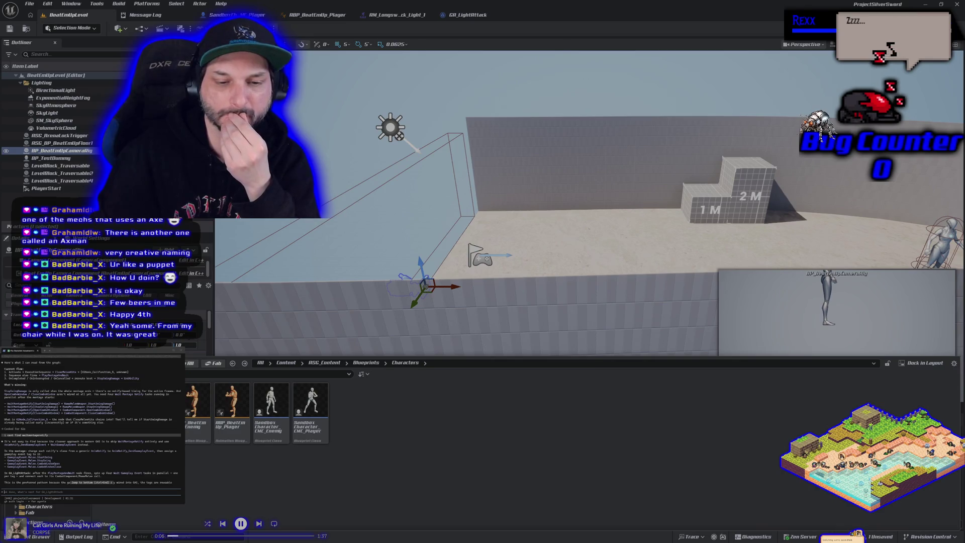
pyautogui.hotkey('ctrl', 'shift', 's')
pyautogui.click(547, 365)
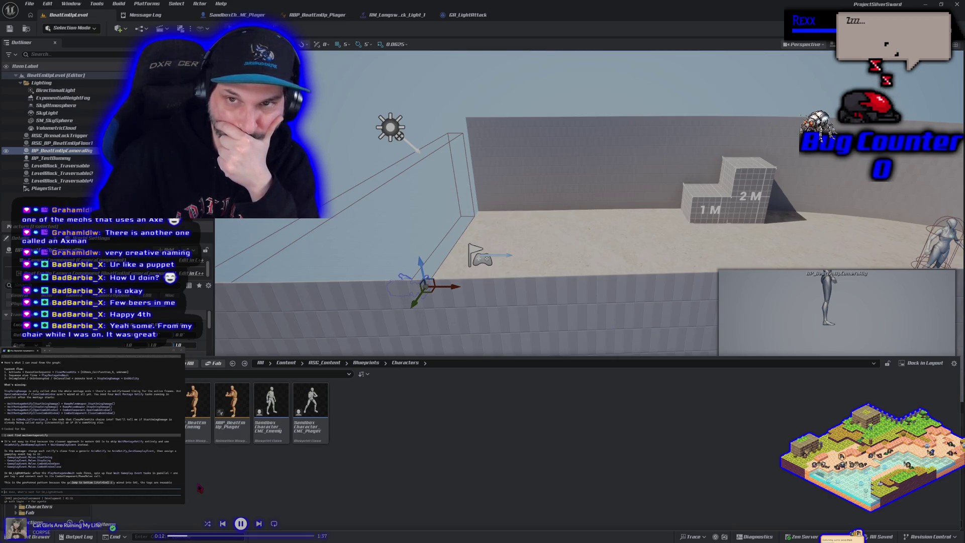
pyautogui.doubleClick(195, 421)
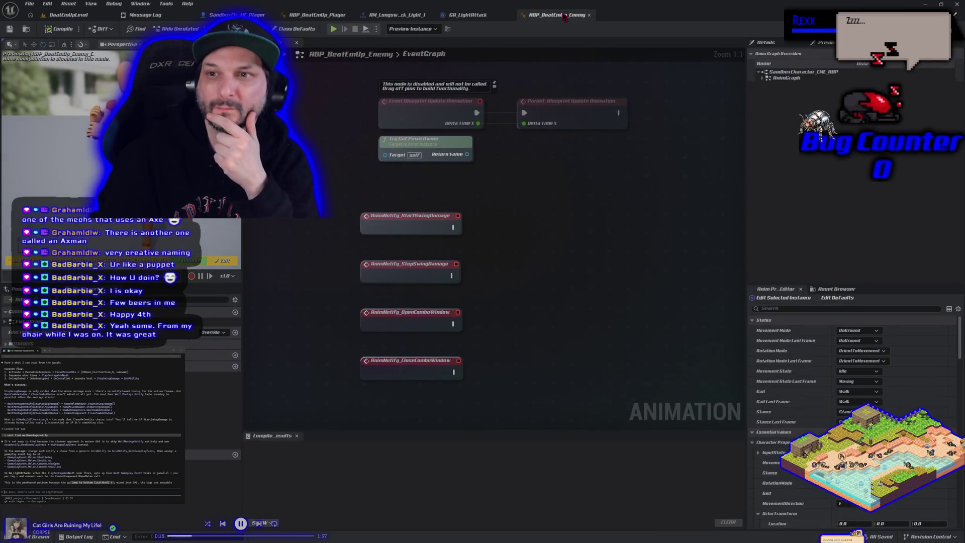
pyautogui.moveTo(535, 15)
pyautogui.mouseDown()
pyautogui.moveTo(406, 25)
pyautogui.moveTo(397, 15)
pyautogui.mouseUp()
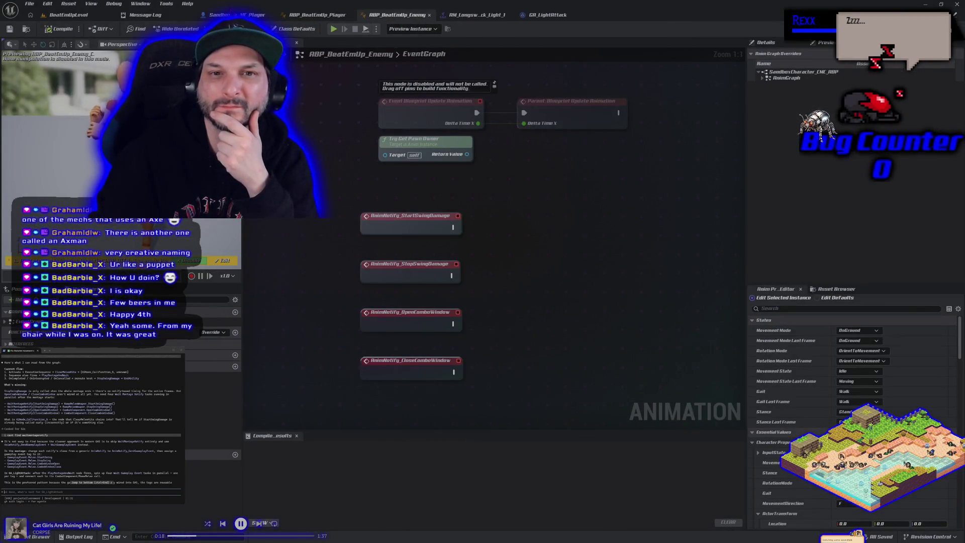
# - In ABP_BeatEmUp_Player, add a Cast To BP_BeatEmUp_Player node fed by Try Get Pawn Owner's Return Value
pyautogui.click(236, 14)
pyautogui.click(317, 15)
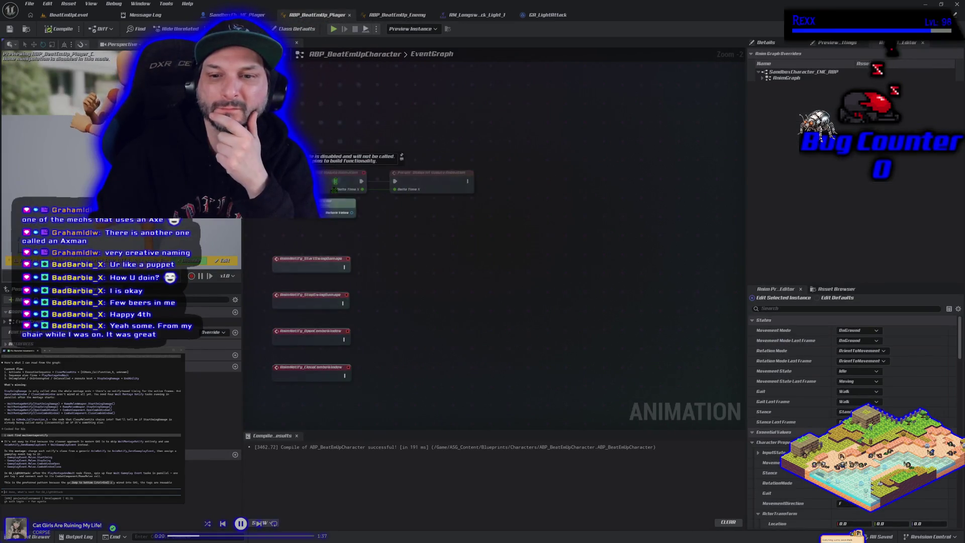
pyautogui.moveTo(353, 207); pyautogui.dragTo(390, 218)
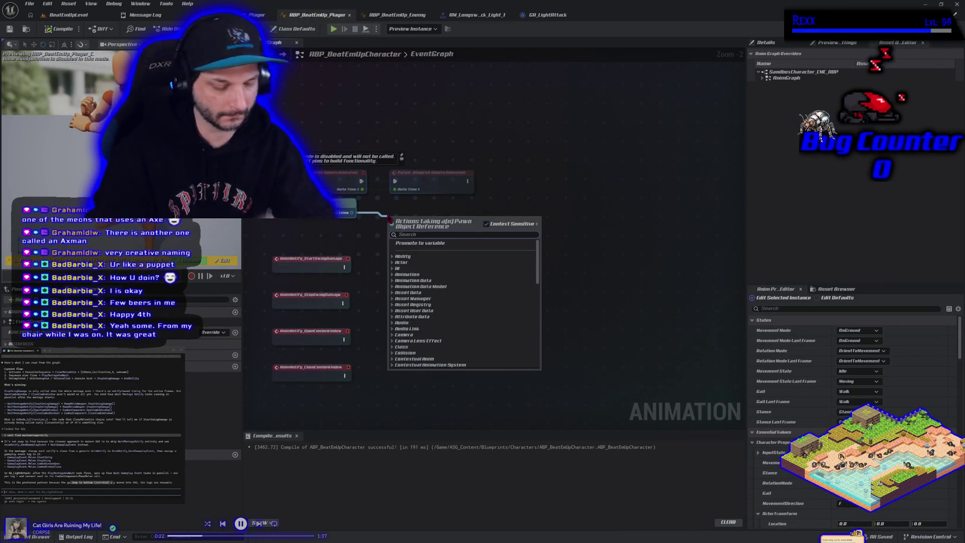
pyautogui.write('cast to')
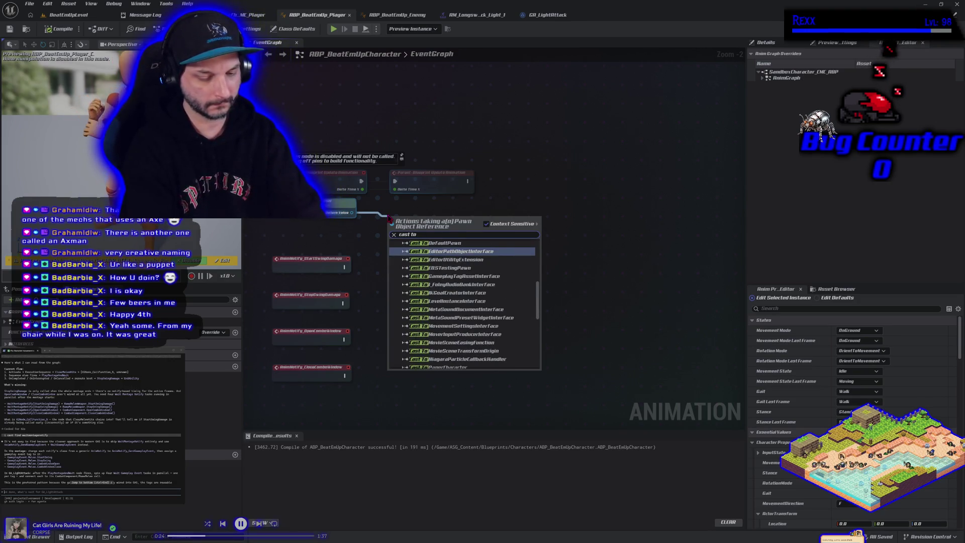
pyautogui.write(' player')
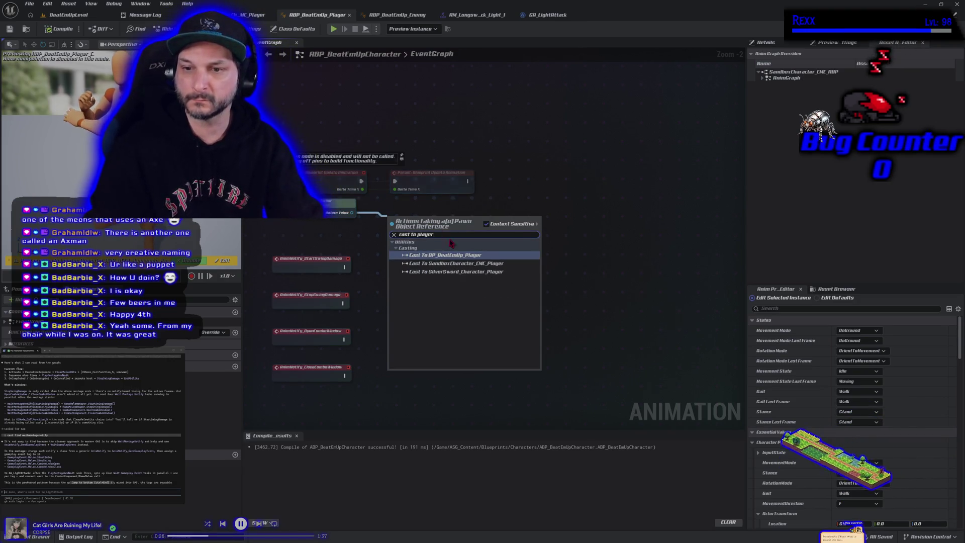
pyautogui.click(451, 254)
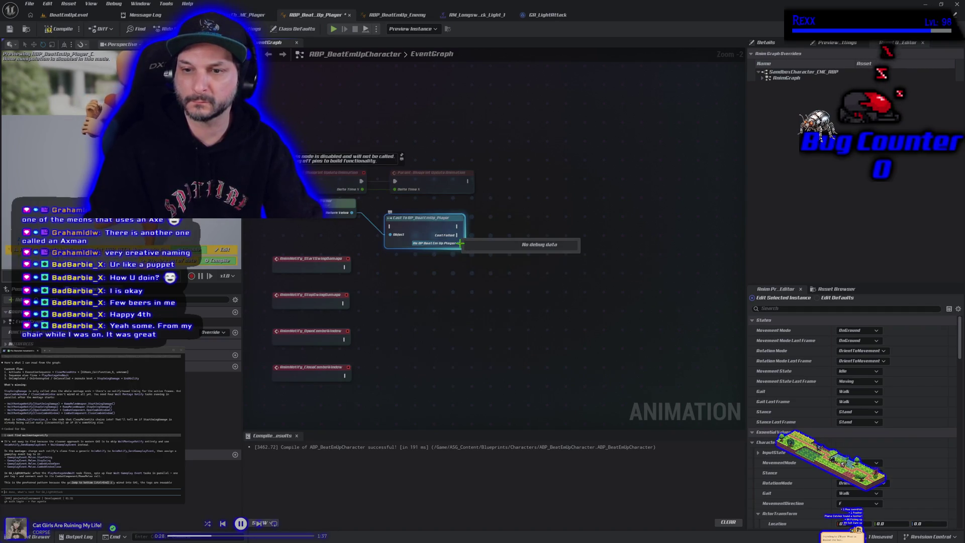
pyautogui.moveTo(459, 243); pyautogui.dragTo(482, 243)
pyautogui.write('star')
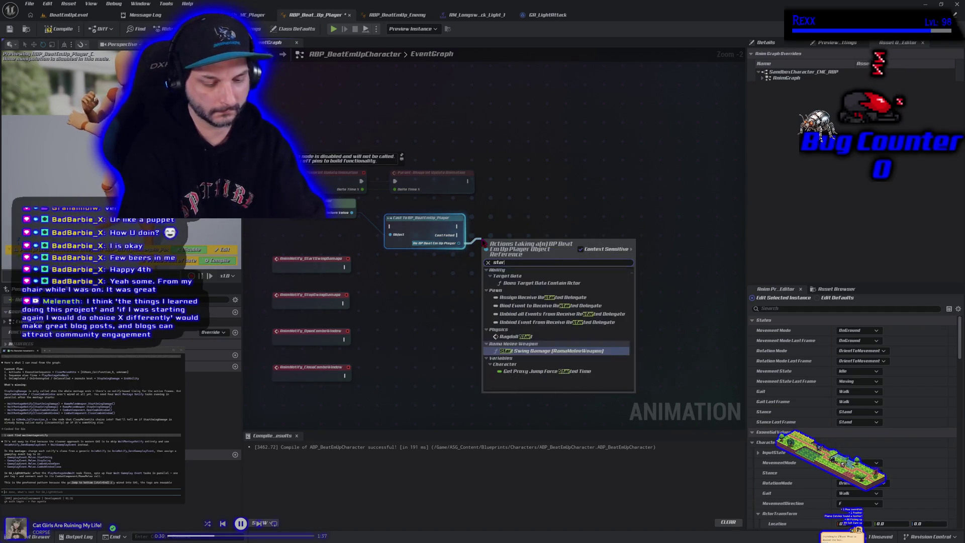
pyautogui.write('t')
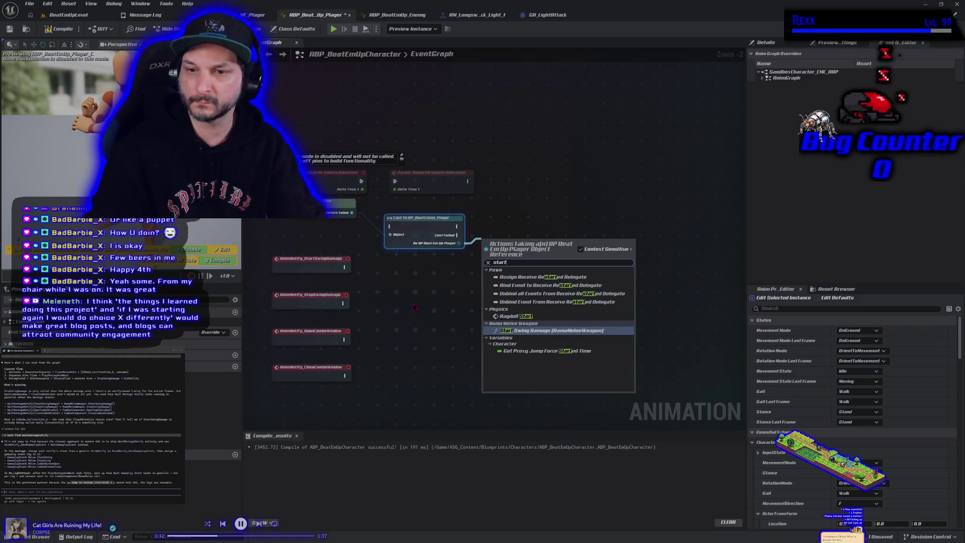
pyautogui.click(437, 228)
pyautogui.moveTo(437, 227)
pyautogui.mouseDown()
pyautogui.moveTo(530, 207)
pyautogui.moveTo(535, 182)
pyautogui.mouseUp()
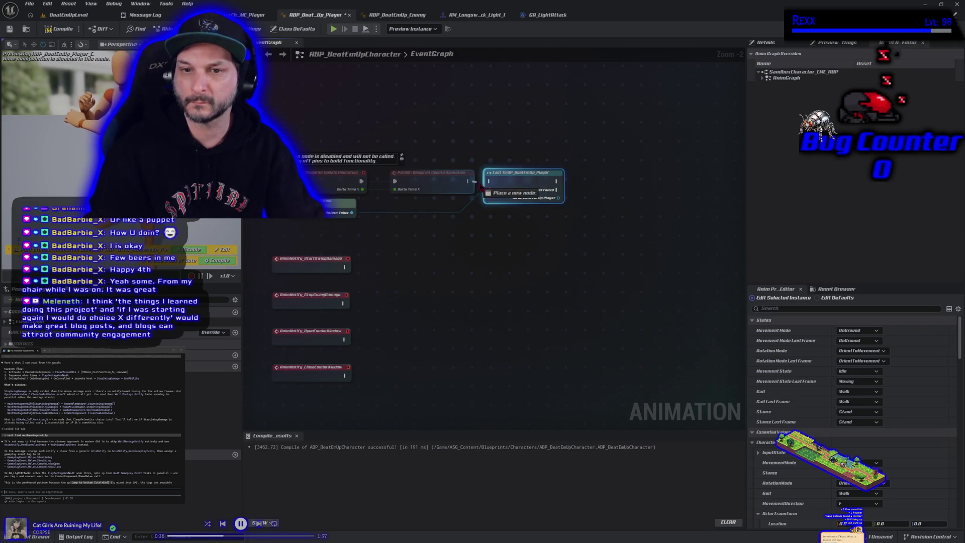
pyautogui.moveTo(474, 196); pyautogui.dragTo(489, 189)
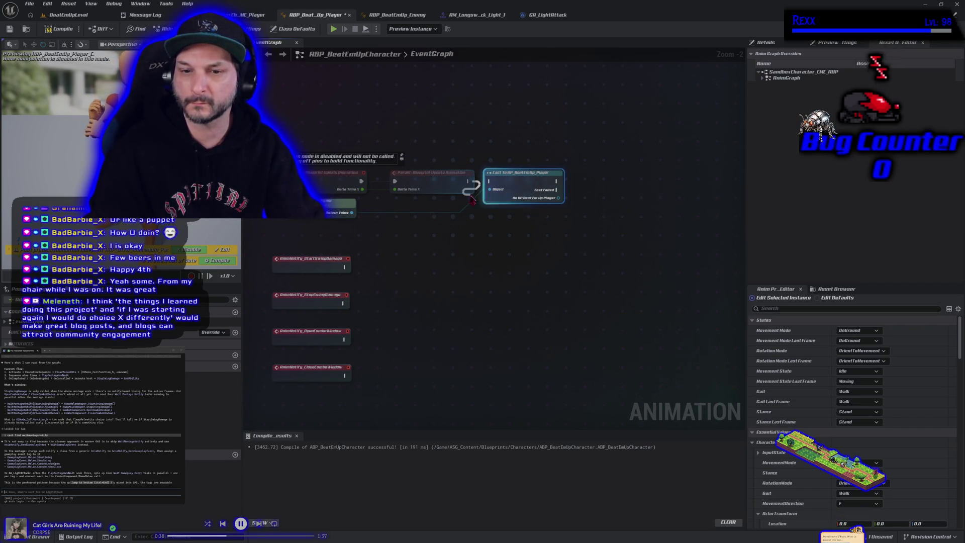
pyautogui.moveTo(409, 267); pyautogui.dragTo(467, 322)
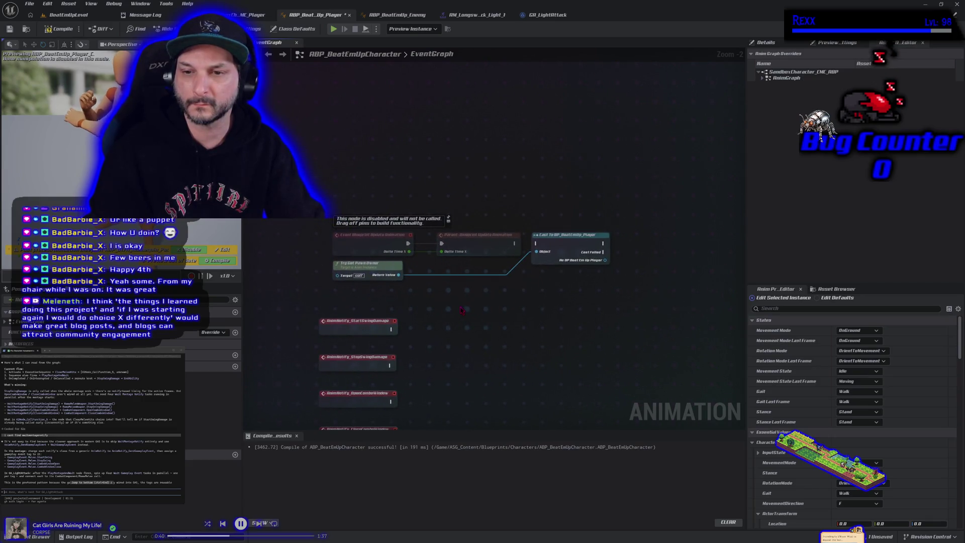
pyautogui.click(560, 236)
pyautogui.moveTo(561, 252); pyautogui.dragTo(556, 308)
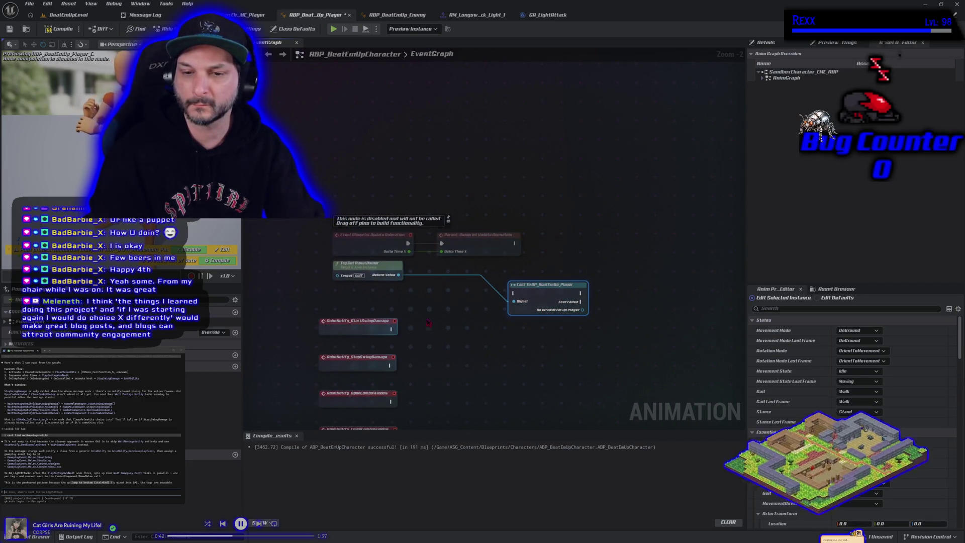
# - Add an Event Blueprint Begin Play node to the graph
pyautogui.rightClick(457, 166)
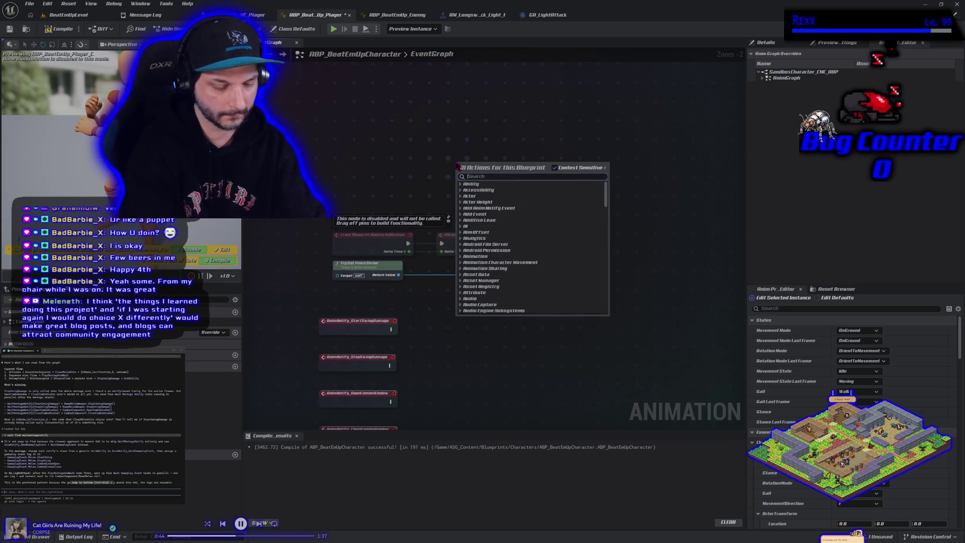
pyautogui.write('bei')
pyautogui.press('BackSpace')
pyautogui.write('gin')
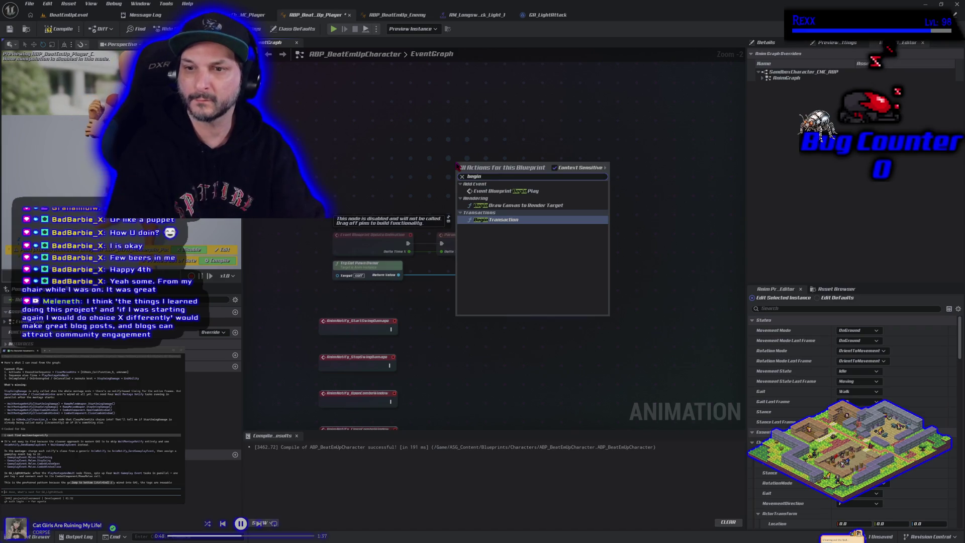
pyautogui.click(505, 192)
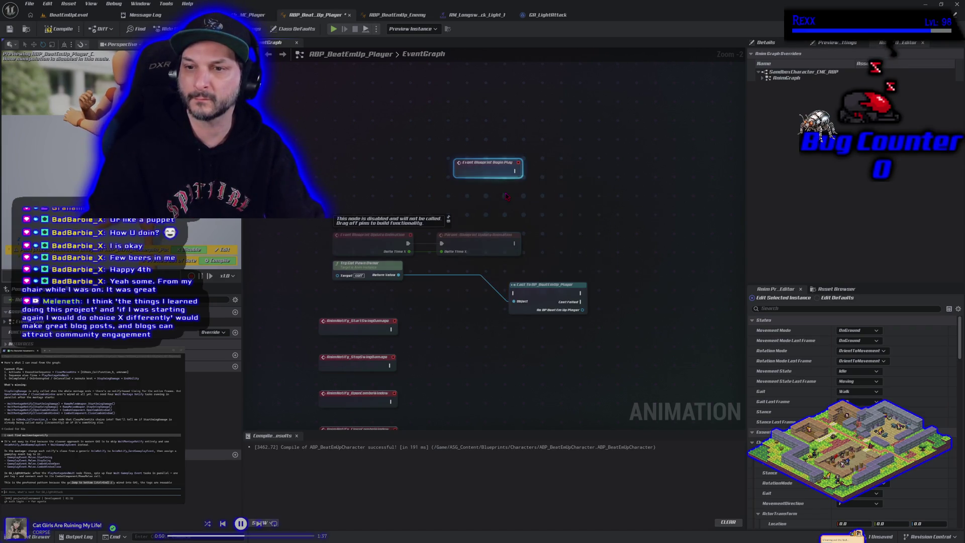
# - Arrange Begin Play, Try Get Pawn Owner and the cast node side by side
pyautogui.moveTo(490, 169); pyautogui.dragTo(387, 169)
pyautogui.moveTo(384, 262); pyautogui.dragTo(393, 194)
pyautogui.moveTo(539, 287)
pyautogui.mouseDown()
pyautogui.moveTo(524, 215)
pyautogui.moveTo(456, 169)
pyautogui.mouseUp()
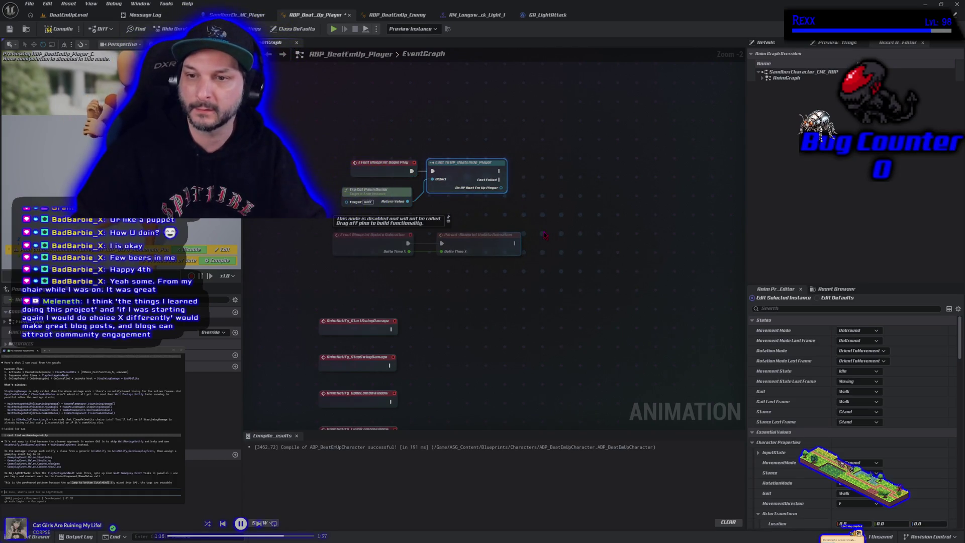
# - Promote the cast's As BP Beat Em Up Player output to a new variable and compile
pyautogui.moveTo(504, 190); pyautogui.dragTo(524, 188)
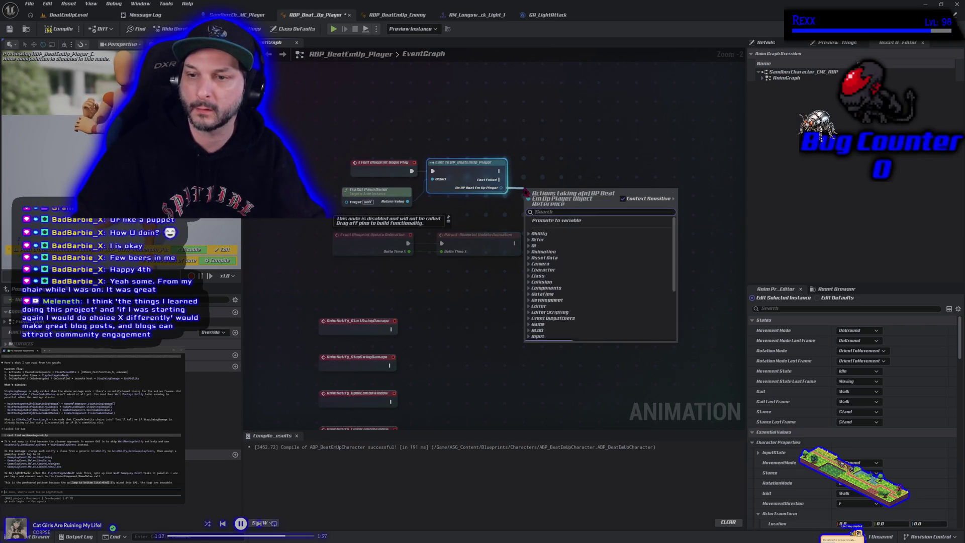
pyautogui.click(558, 225)
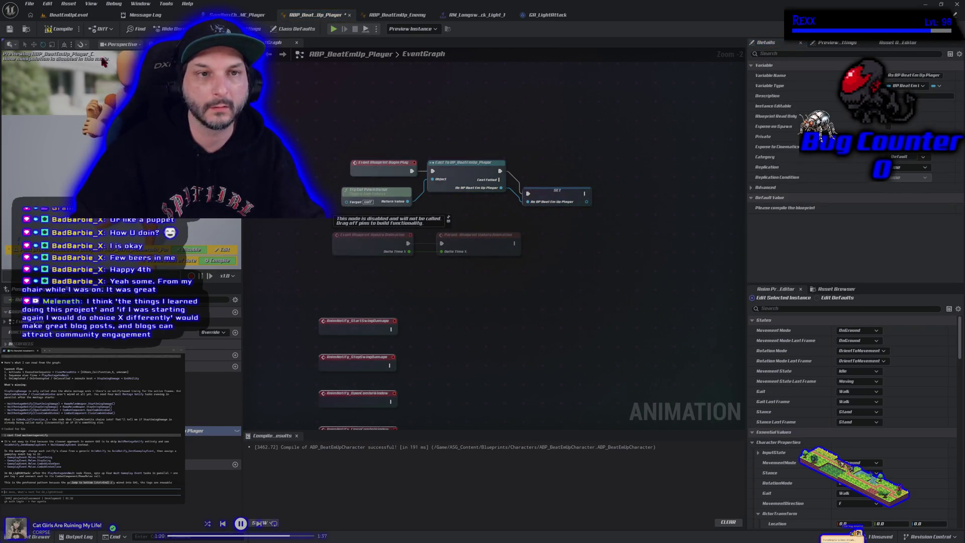
pyautogui.click(58, 31)
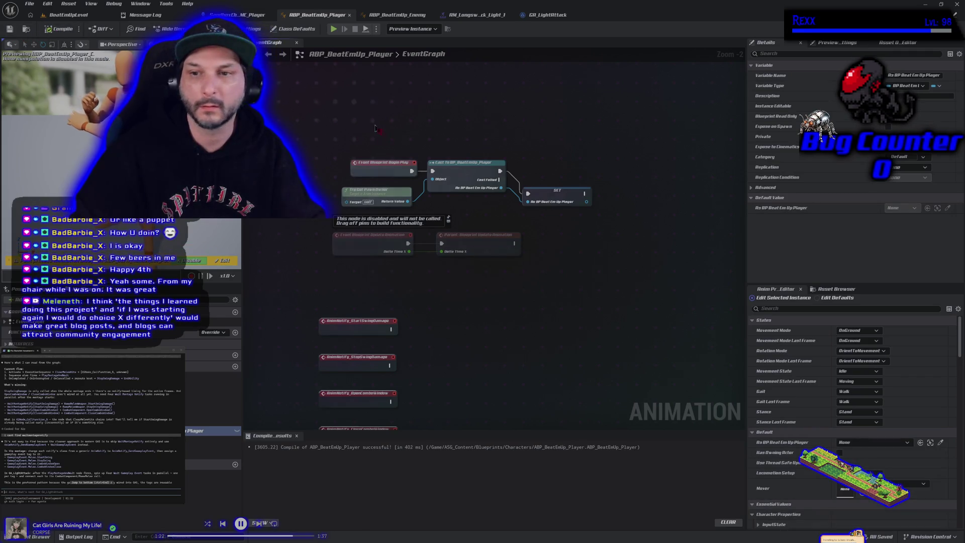